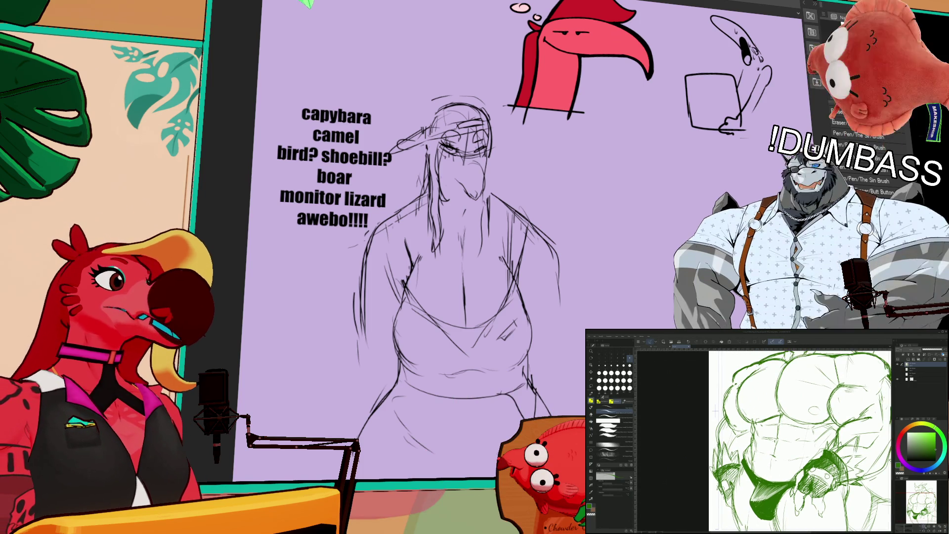
Step: Fit the whole green sketch in the window, then switch to the blank canvas document
key(ctrl+0)
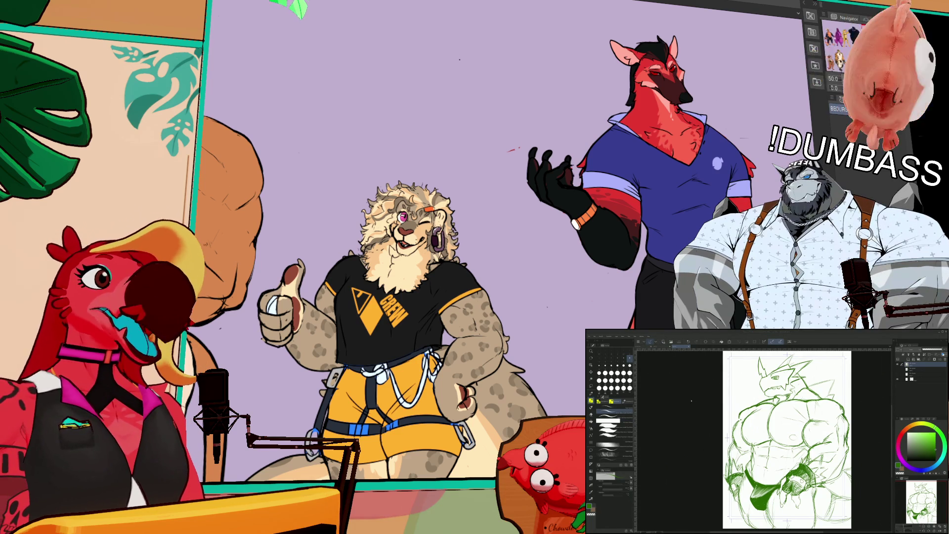
key(ctrl+Tab)
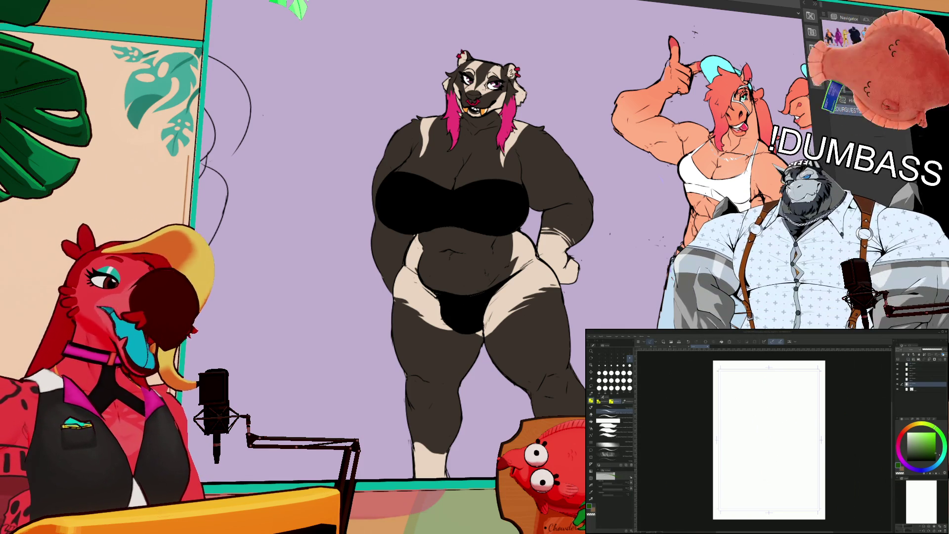
scroll(773, 396, up, 1)
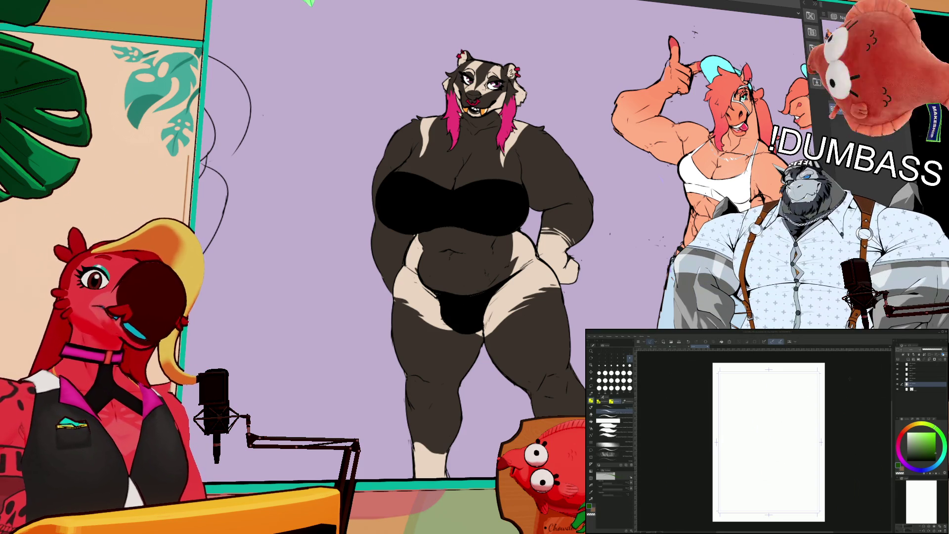
scroll(769, 442, up, 1)
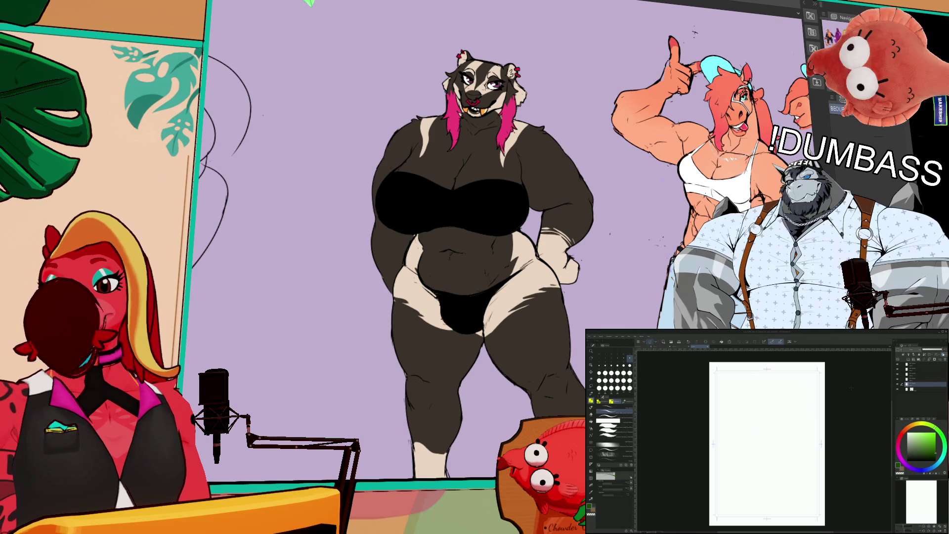
scroll(776, 397, down, 1)
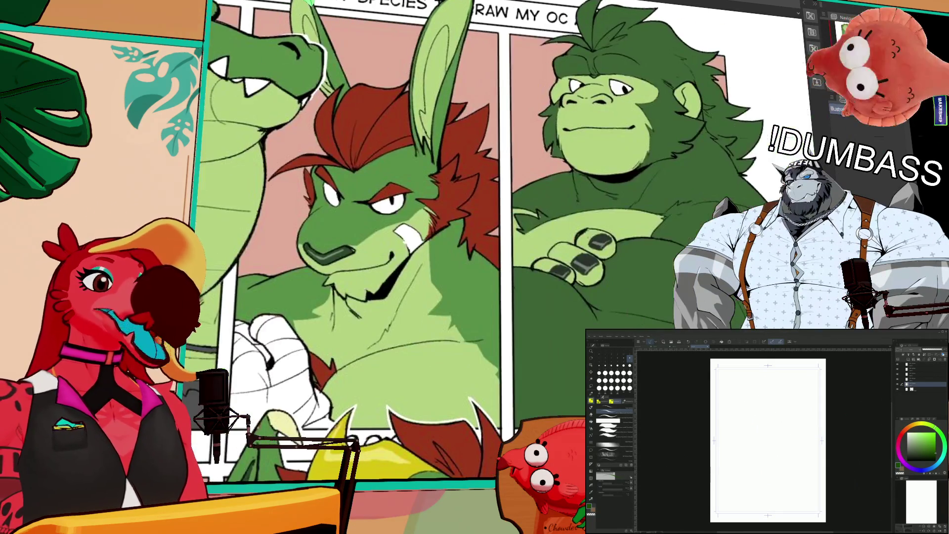
Step: Pan the reference comic across its gator, rabbit and gorilla panels, then widen the purple sketch pane
mouse_move(223, 177)
mouse_down()
mouse_move(401, 206)
mouse_move(350, 206)
mouse_up()
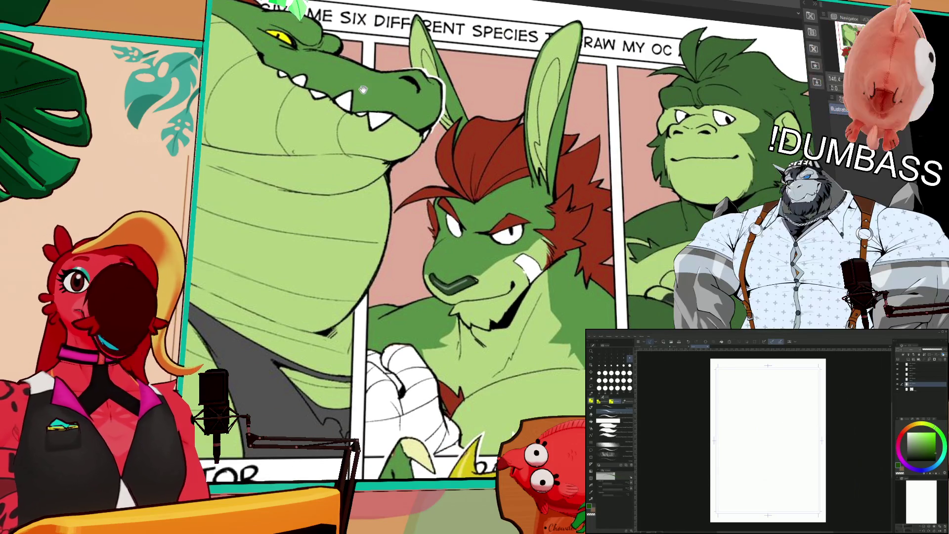
scroll(296, 188, down, 2)
mouse_move(301, 324)
mouse_down()
mouse_move(327, 251)
mouse_move(379, 176)
mouse_move(353, 234)
mouse_up()
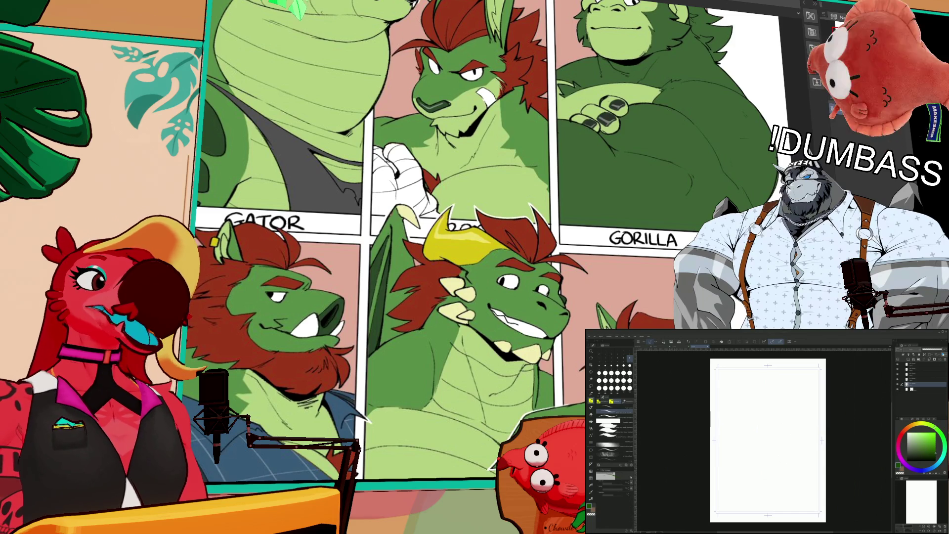
mouse_move(396, 7)
mouse_down()
mouse_move(502, 260)
mouse_move(518, 270)
mouse_up()
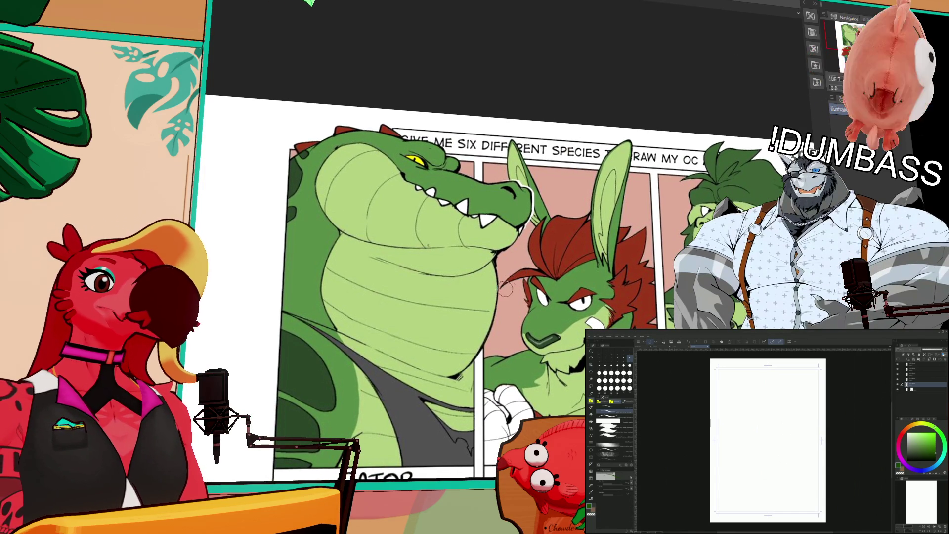
scroll(558, 297, down, 2)
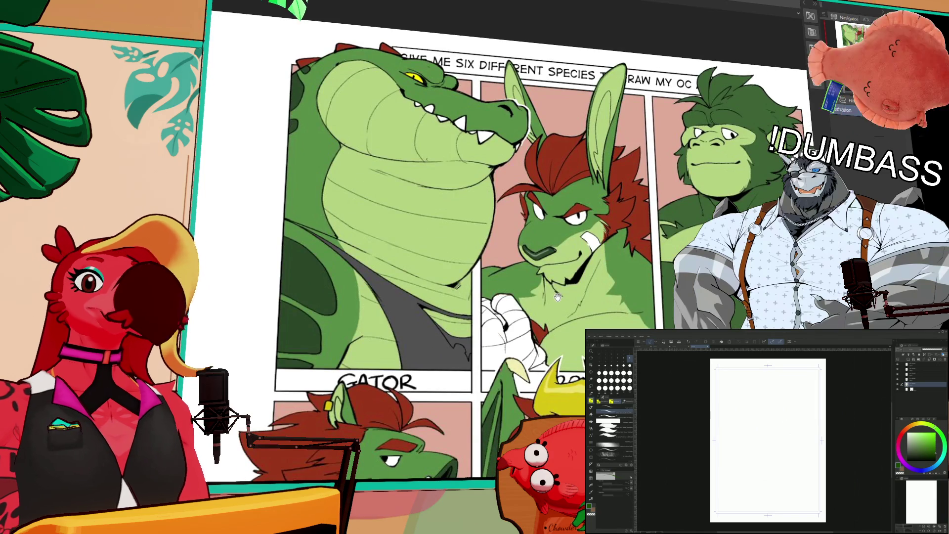
drag(554, 297, 550, 316)
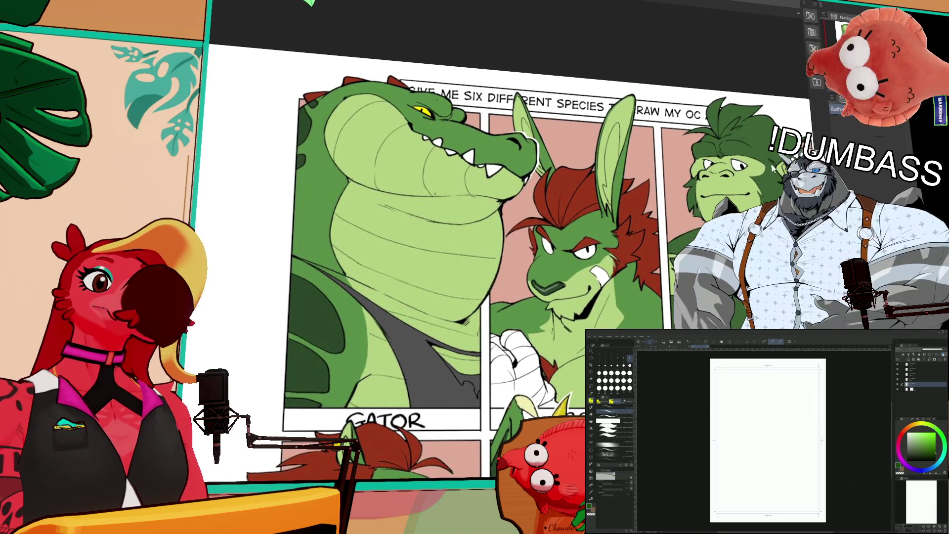
drag(208, 136, 666, 136)
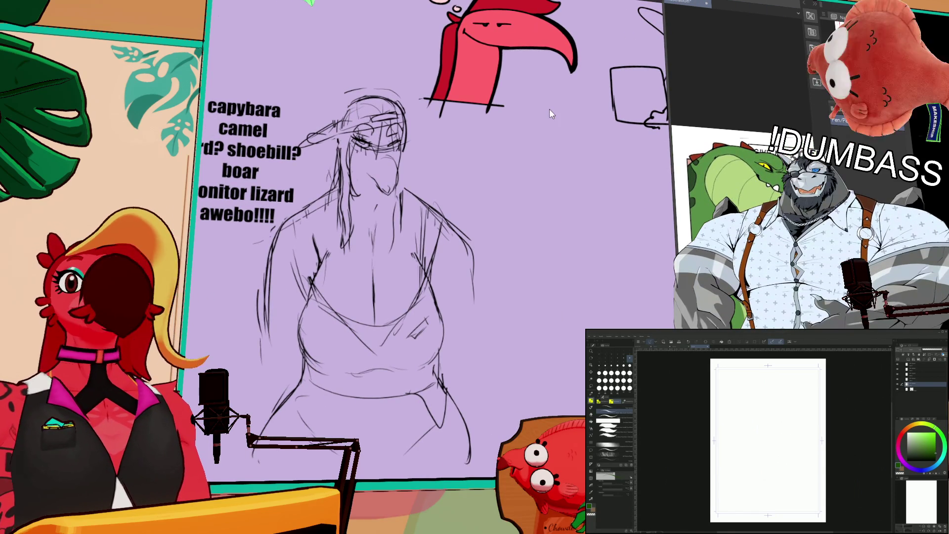
Step: Zoom in on the reference view
scroll(691, 223, up, 3)
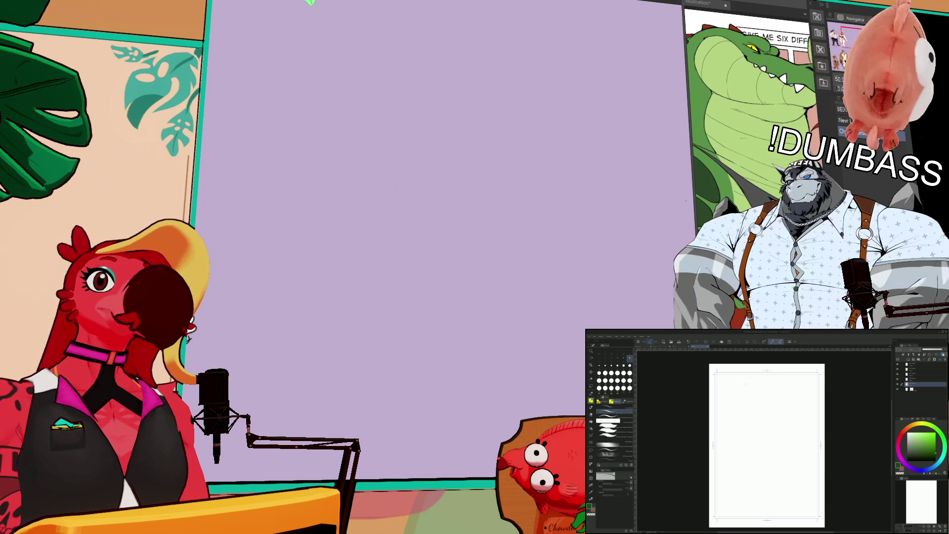
Step: Confirm the layer rename, switch drawing tools, and pan the reference beside blank canvas space
key(Return)
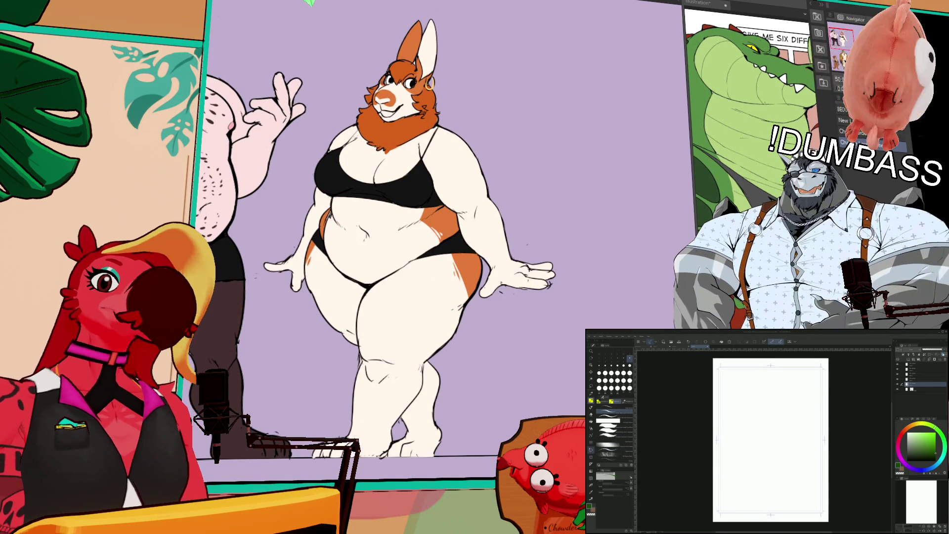
key(u)
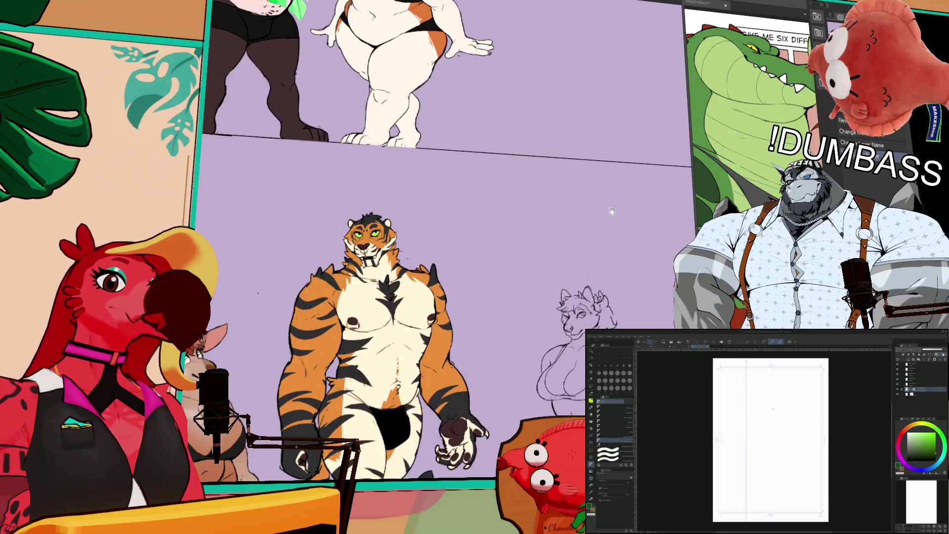
drag(789, 430, 793, 439)
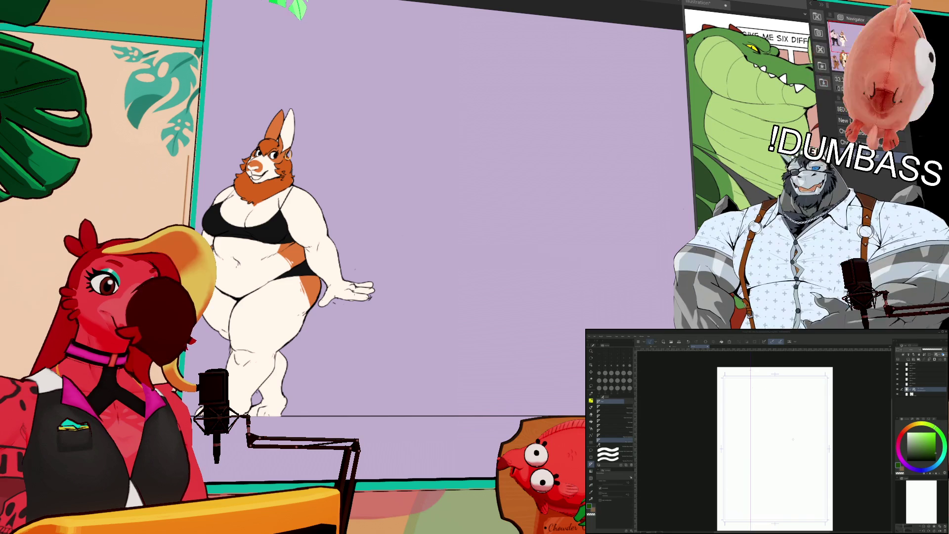
key(o)
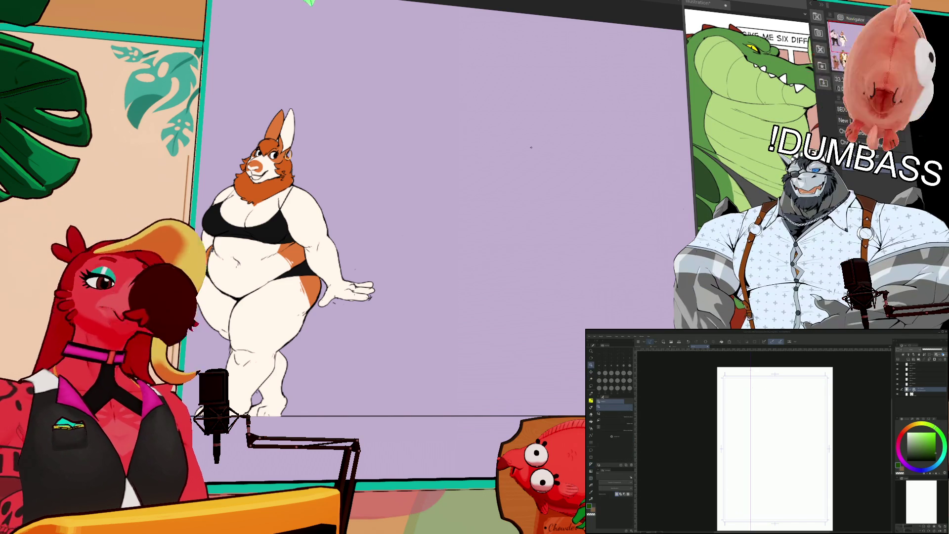
Step: Pick The Sin Brush pen, undo a false-start head stroke, and reposition the view
key(p)
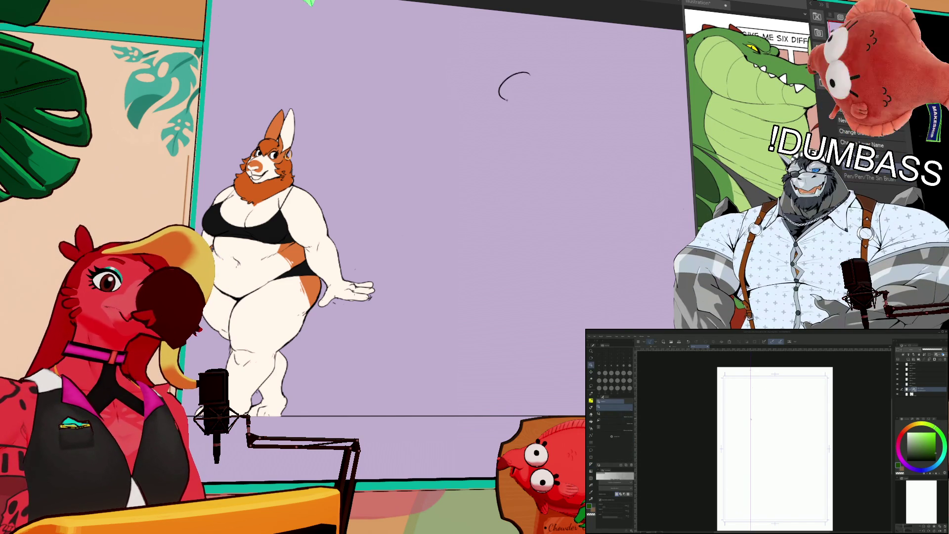
mouse_move(507, 99)
mouse_down()
mouse_move(549, 80)
mouse_move(546, 94)
mouse_move(549, 79)
mouse_move(519, 105)
mouse_move(507, 94)
mouse_up()
key(ctrl+z)
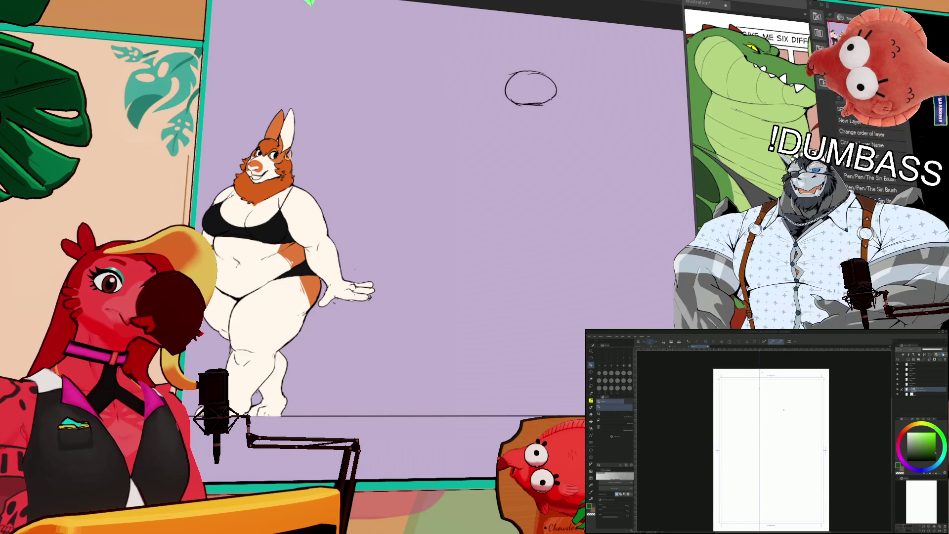
key(b)
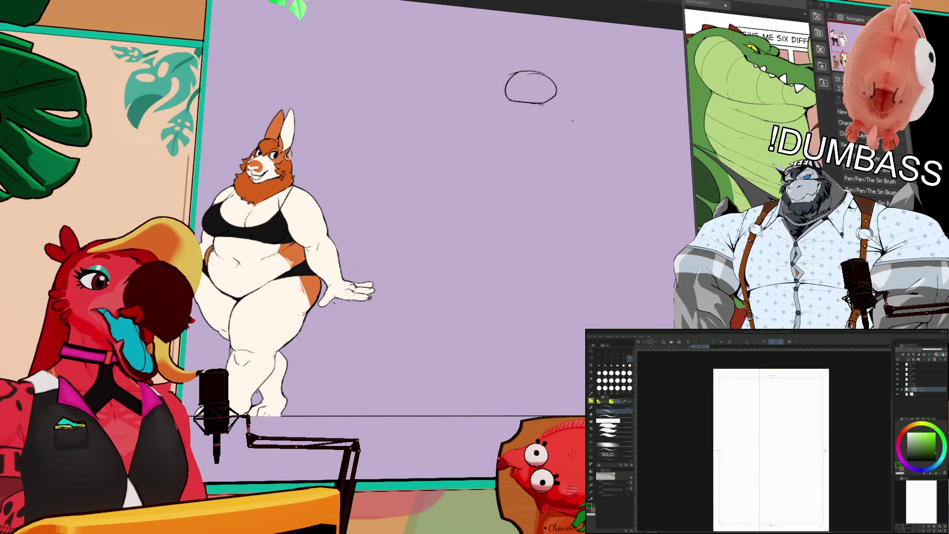
mouse_move(550, 89)
mouse_down()
mouse_move(572, 123)
mouse_move(527, 132)
mouse_up()
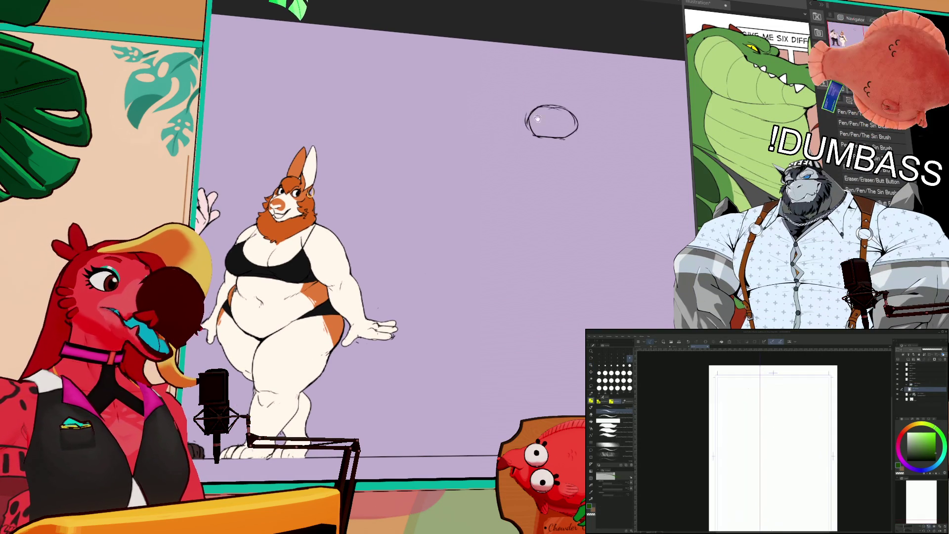
scroll(582, 119, down, 5)
scroll(573, 148, down, 2)
scroll(567, 297, up, 6)
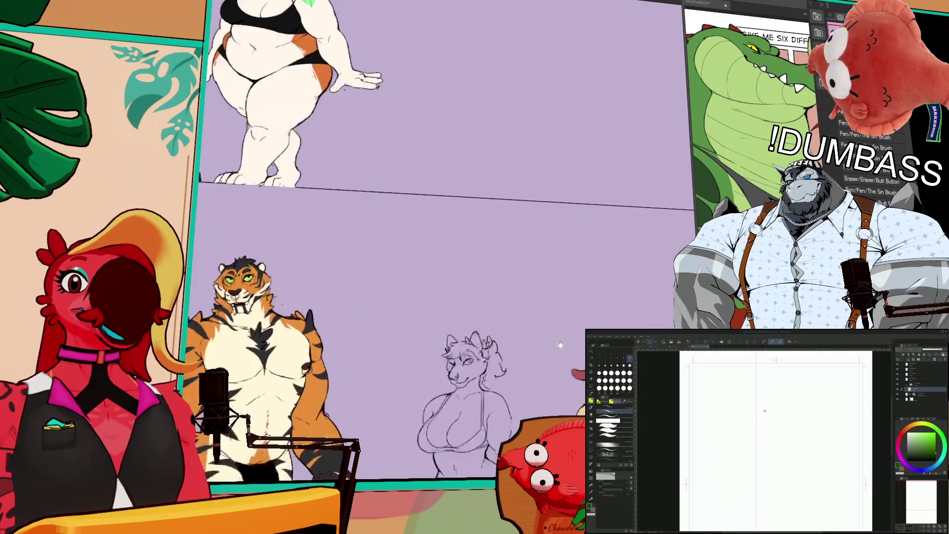
scroll(445, 222, up, 3)
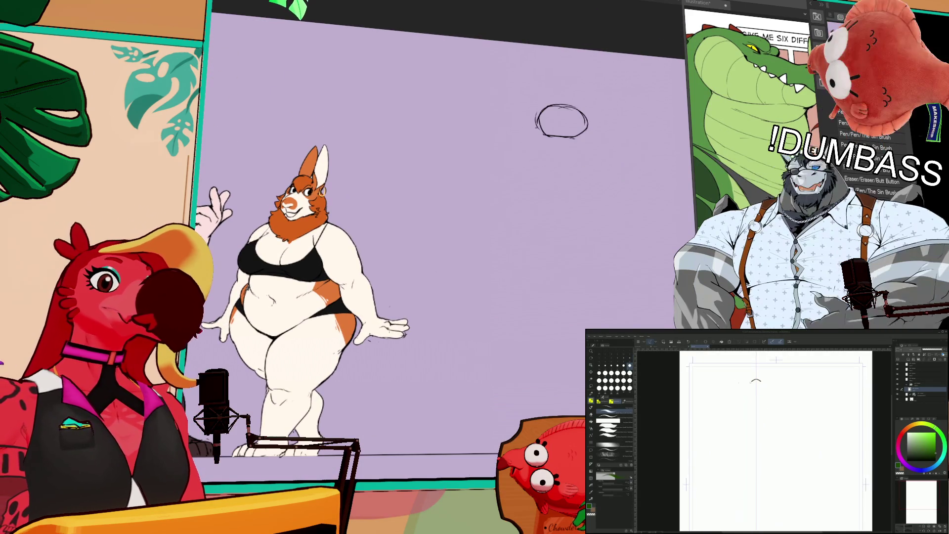
Step: Draw the head outline and sweep the left shoulder out from it, erasing a stray bit
drag(746, 390, 768, 391)
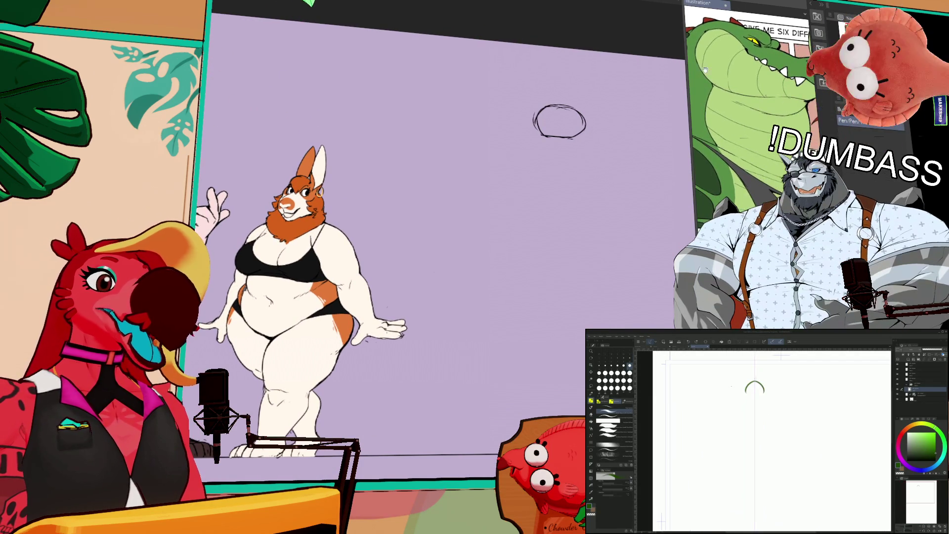
drag(578, 111, 589, 131)
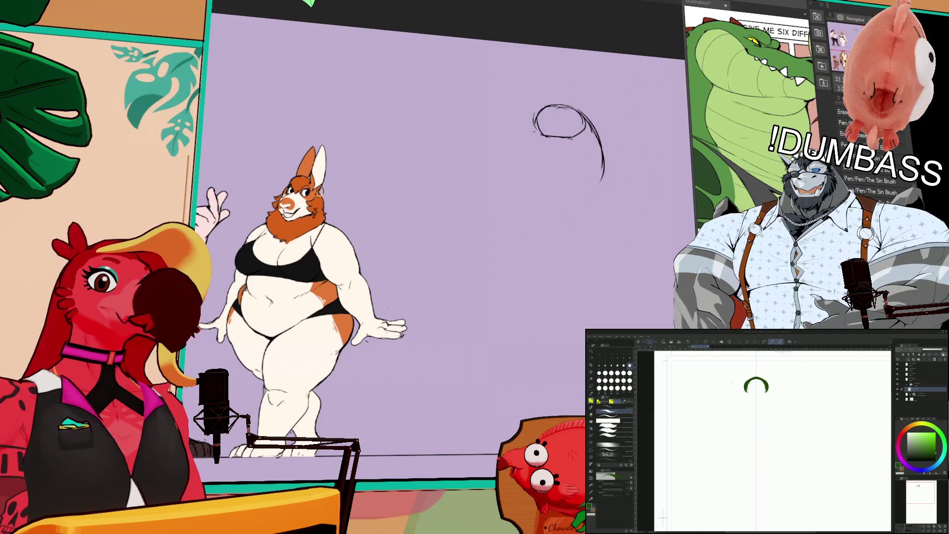
mouse_move(525, 148)
mouse_down()
mouse_move(528, 164)
mouse_move(474, 179)
mouse_up()
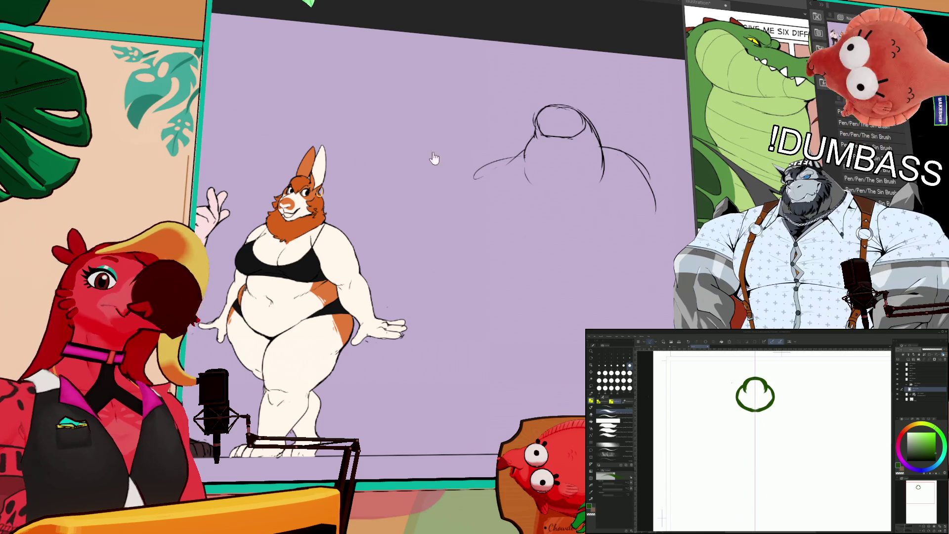
key(p)
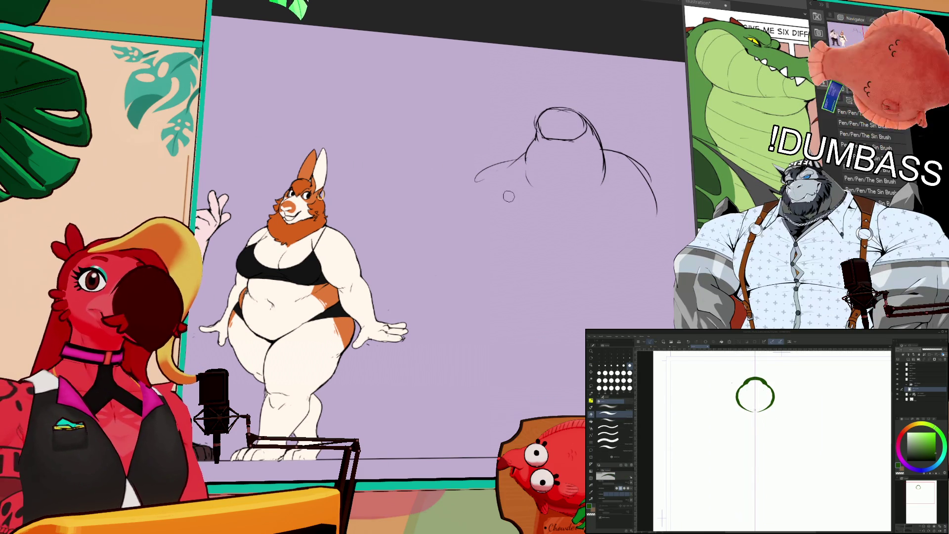
key(b)
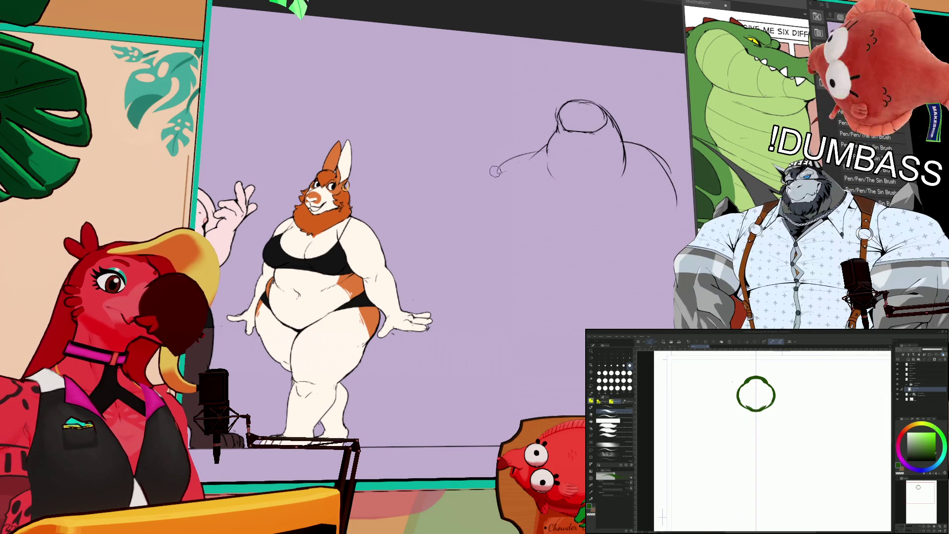
drag(531, 153, 473, 179)
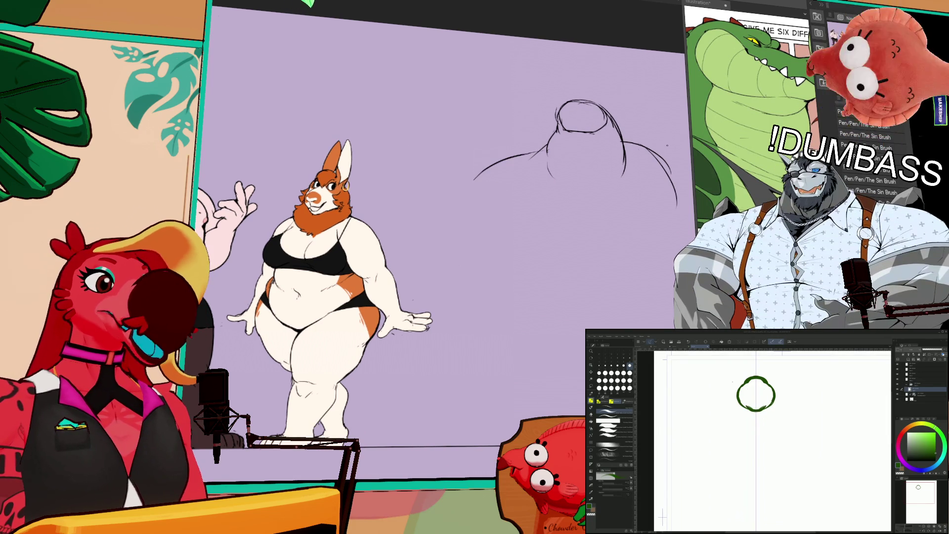
drag(634, 139, 643, 148)
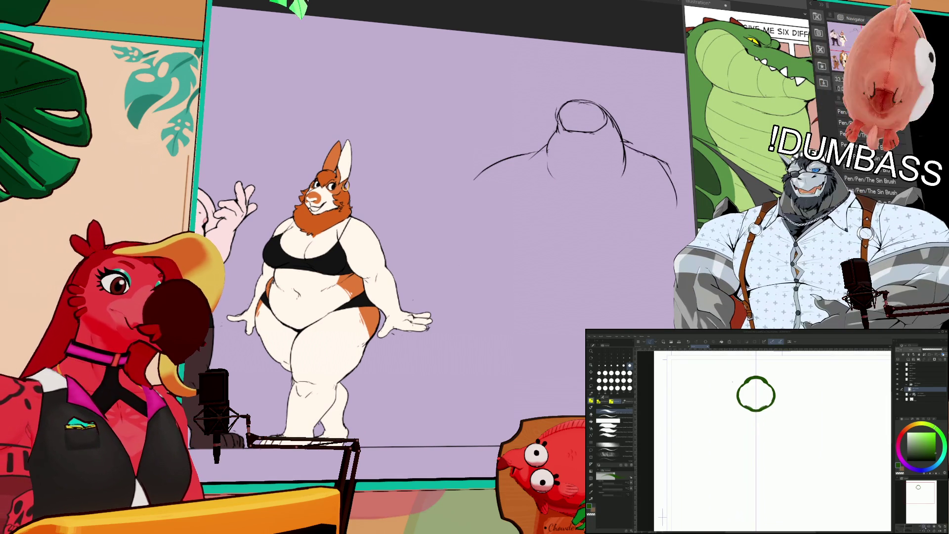
Step: Zoom out and draw the left and right shoulder curves below the head
key(ctrl+minus)
drag(496, 190, 549, 168)
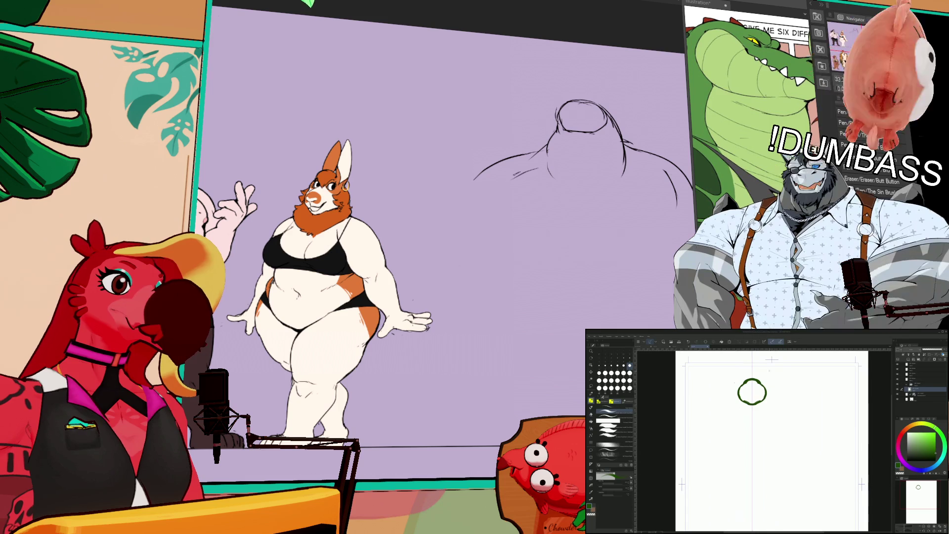
drag(628, 144, 692, 179)
mouse_move(572, 107)
mouse_down()
mouse_move(583, 121)
mouse_move(577, 132)
mouse_up()
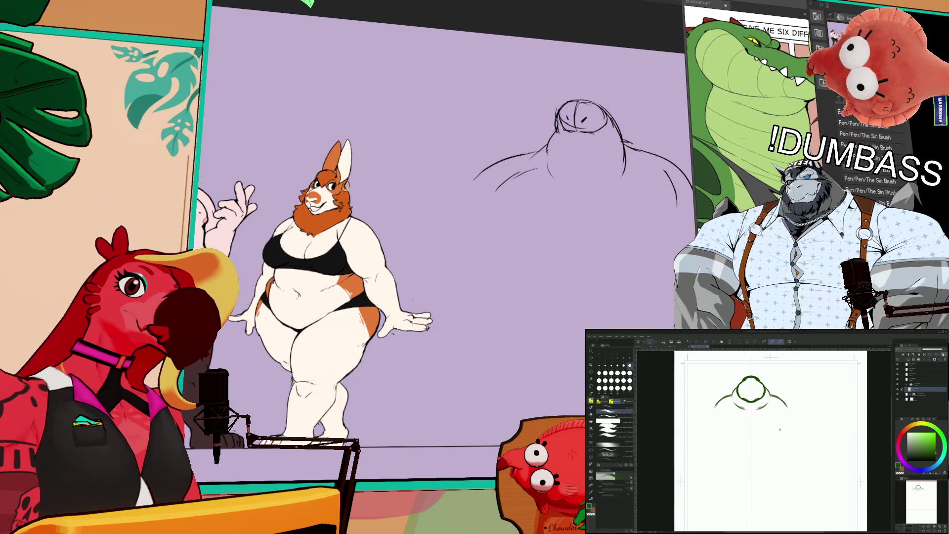
Step: Shift the view and lasso-select the whole body sketch
drag(679, 141, 652, 132)
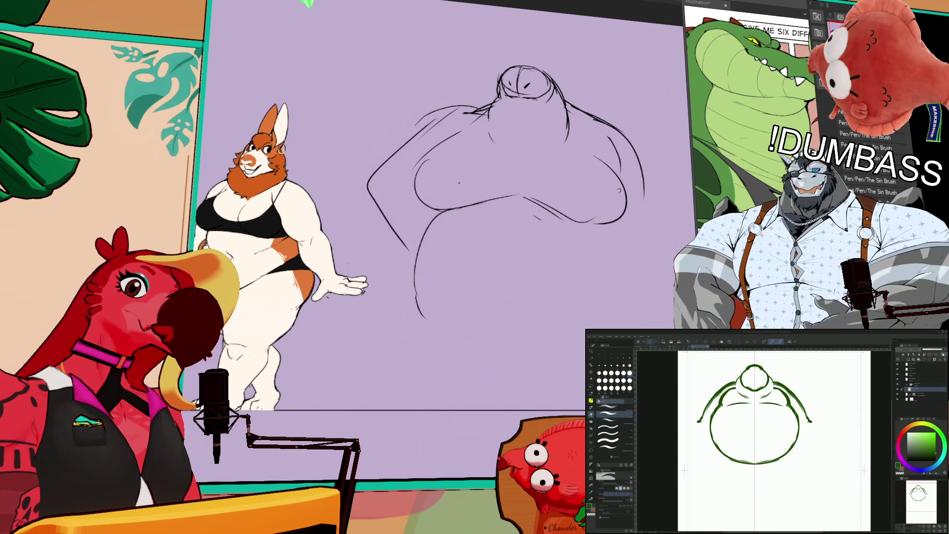
mouse_move(472, 314)
mouse_down()
mouse_move(426, 356)
mouse_move(475, 38)
mouse_move(487, 372)
mouse_up()
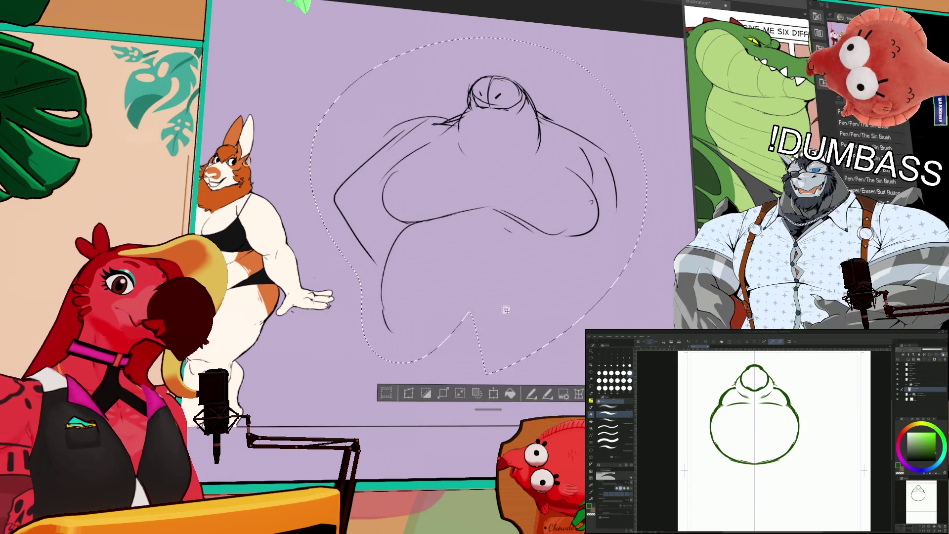
Step: Squeeze the selected body sketch narrower horizontally with Transform
click(493, 393)
drag(606, 183, 586, 181)
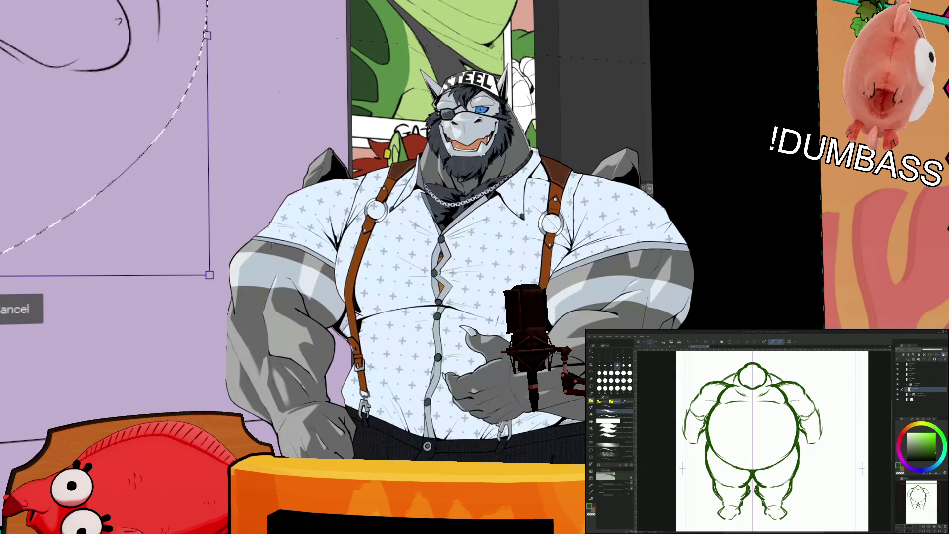
scroll(774, 440, down, 2)
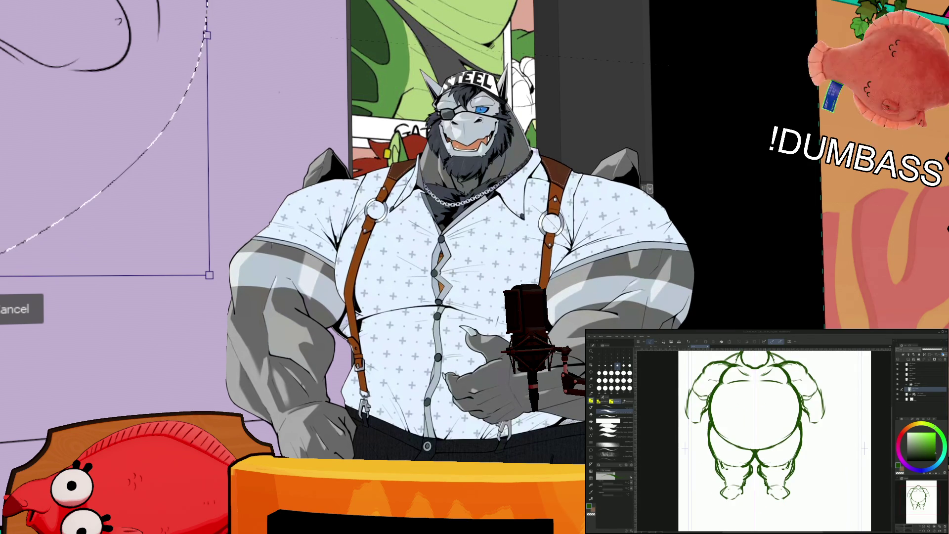
scroll(774, 440, up, 3)
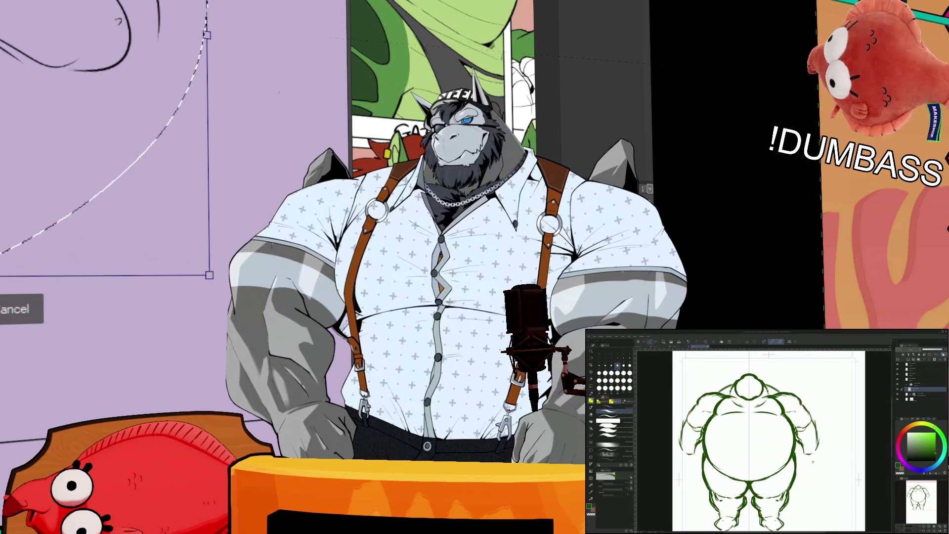
Step: Undo the last arm and shoulder strokes and switch brush sets for drawing the limbs
key(p)
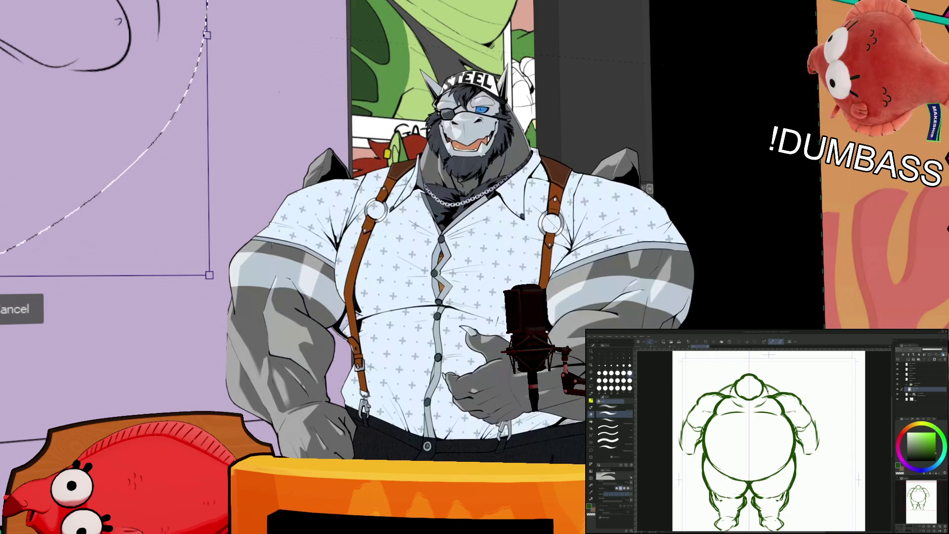
key(ctrl+z)
key(ctrl+z)
key(ctrl+z)
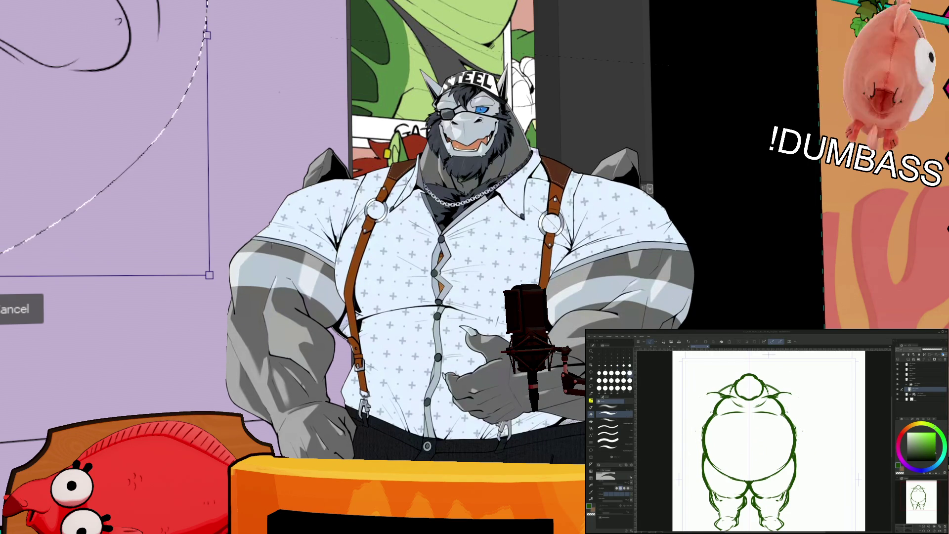
key(b)
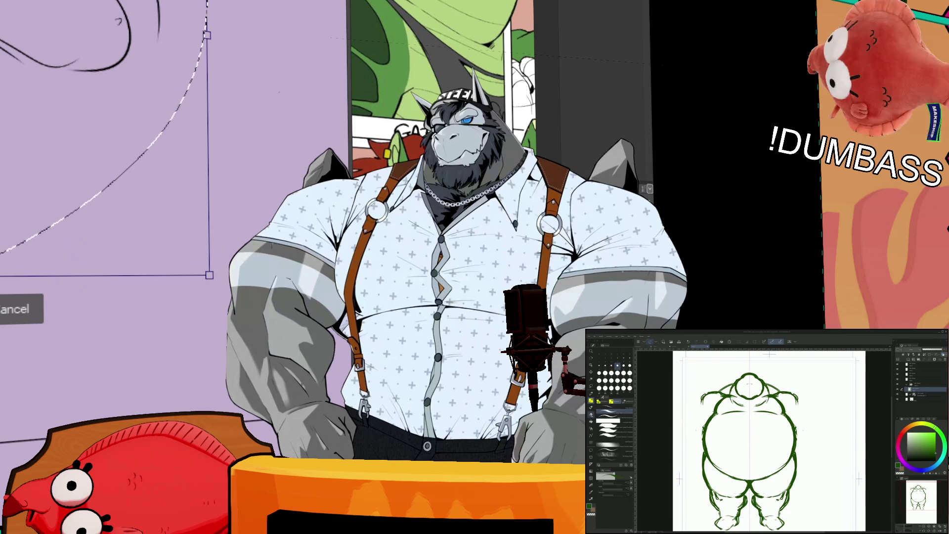
Step: Add mirrored strokes at both shoulders with a different brush set
key(b)
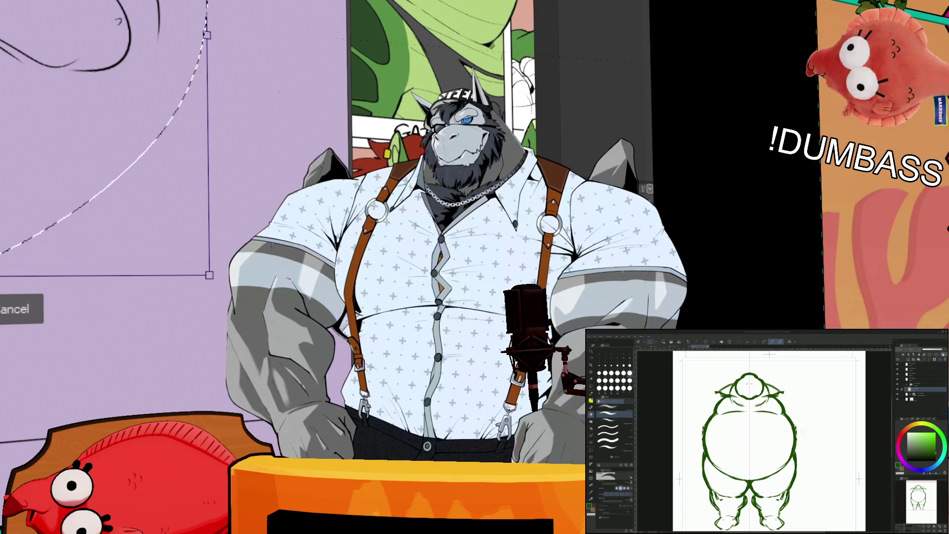
key(b)
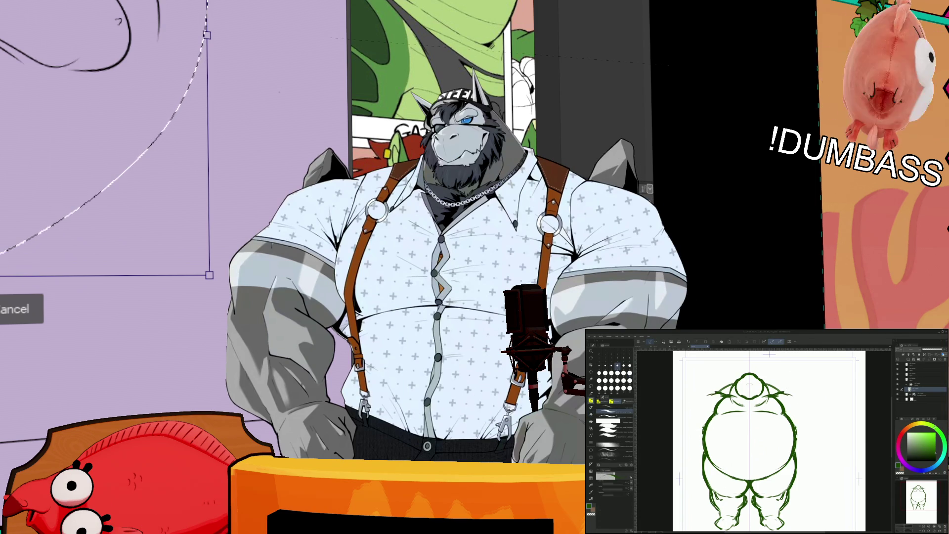
drag(785, 393, 811, 428)
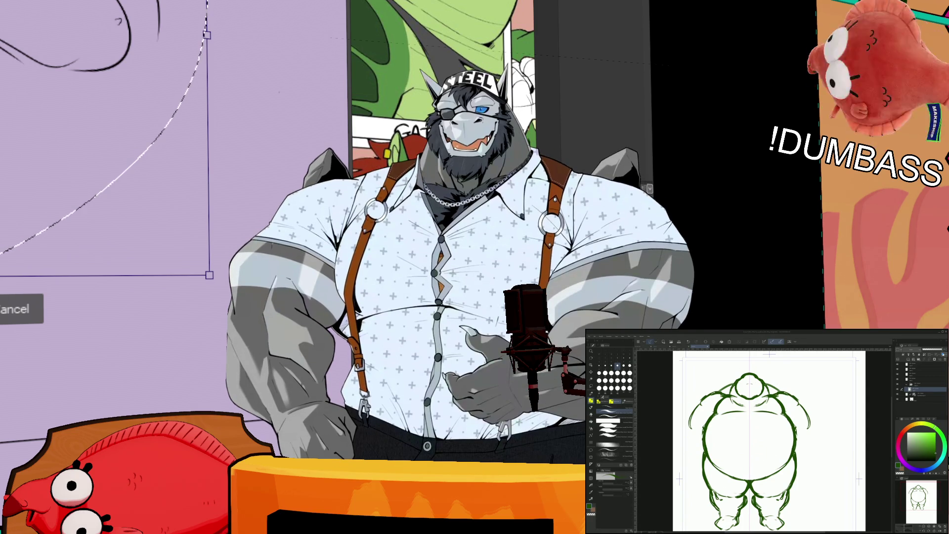
Step: Lighten small parts of both side lines and darken the outer edges of both arms
key(p)
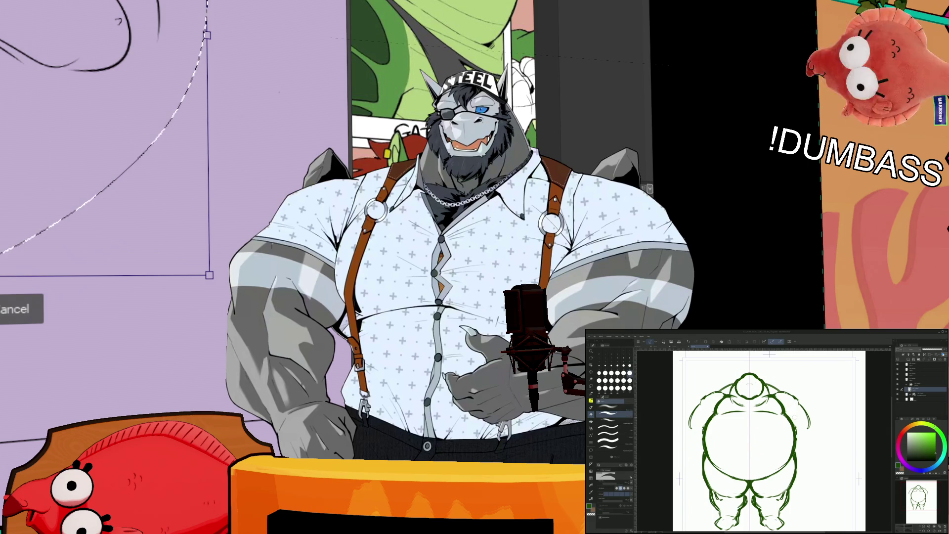
drag(710, 416, 714, 467)
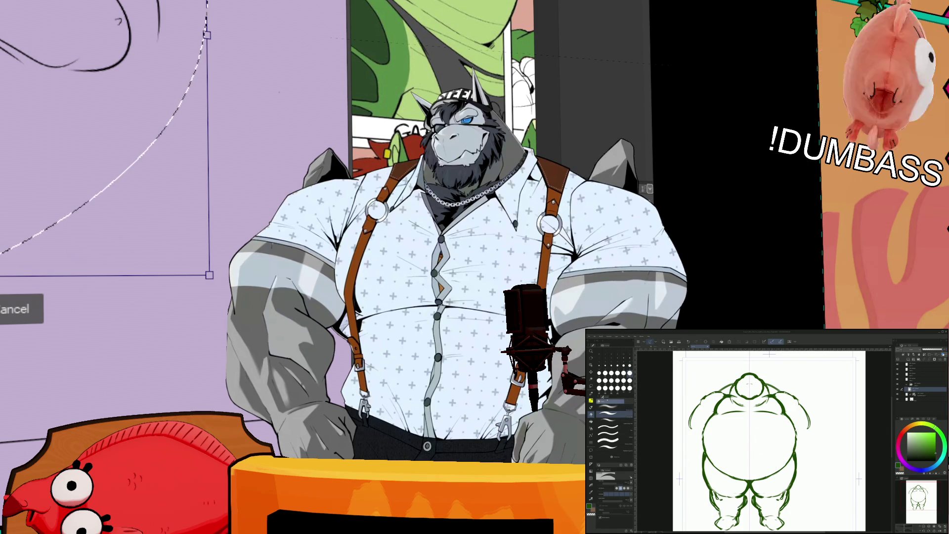
click(611, 401)
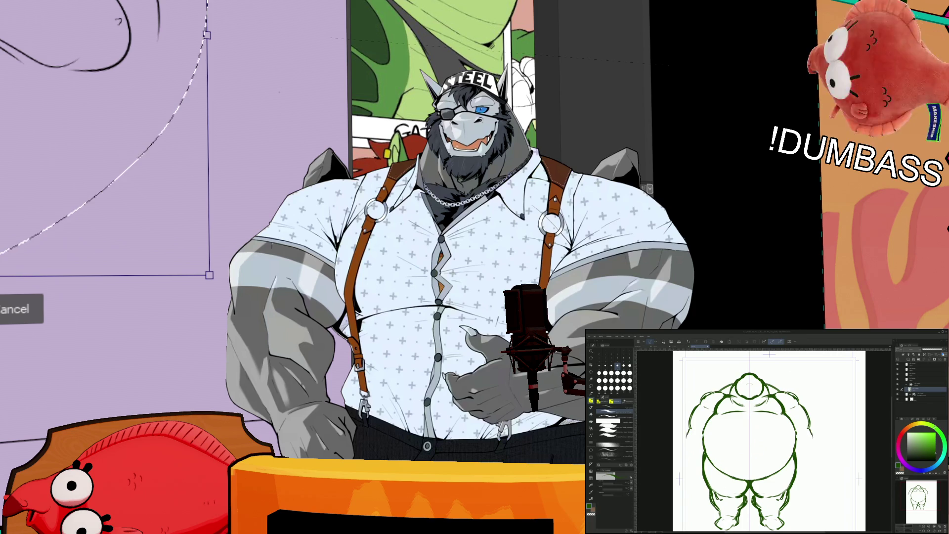
drag(686, 431, 687, 446)
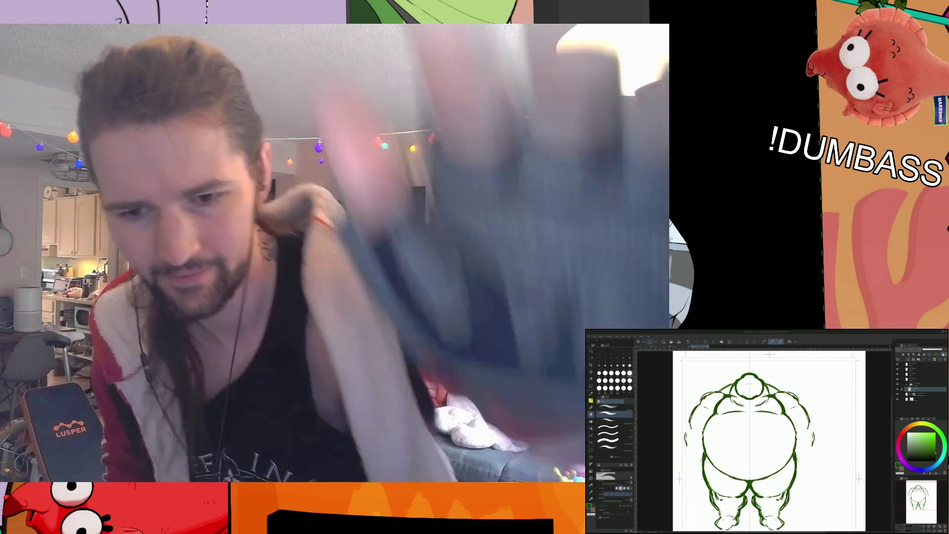
Step: Undo the extra outer arm strokes and choose a different brush and size
key(ctrl+z)
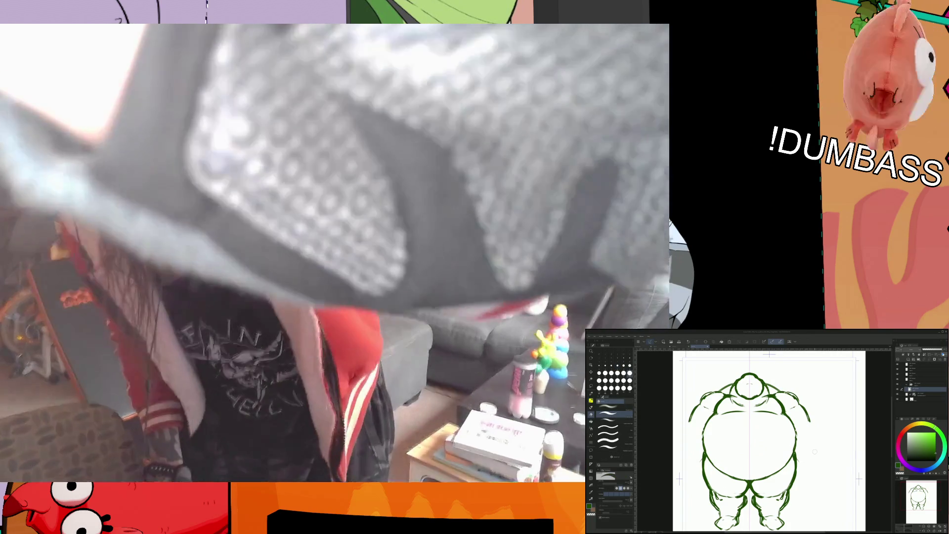
key(b)
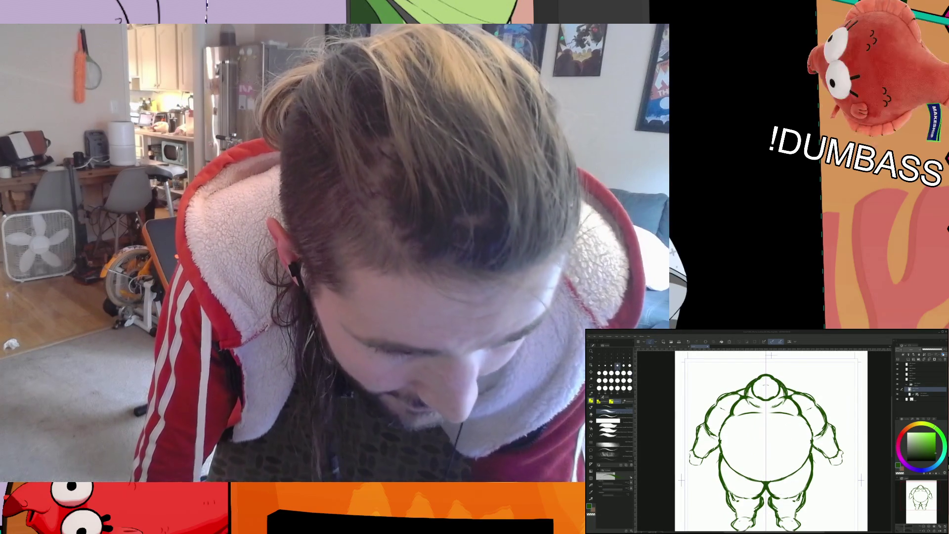
key(p)
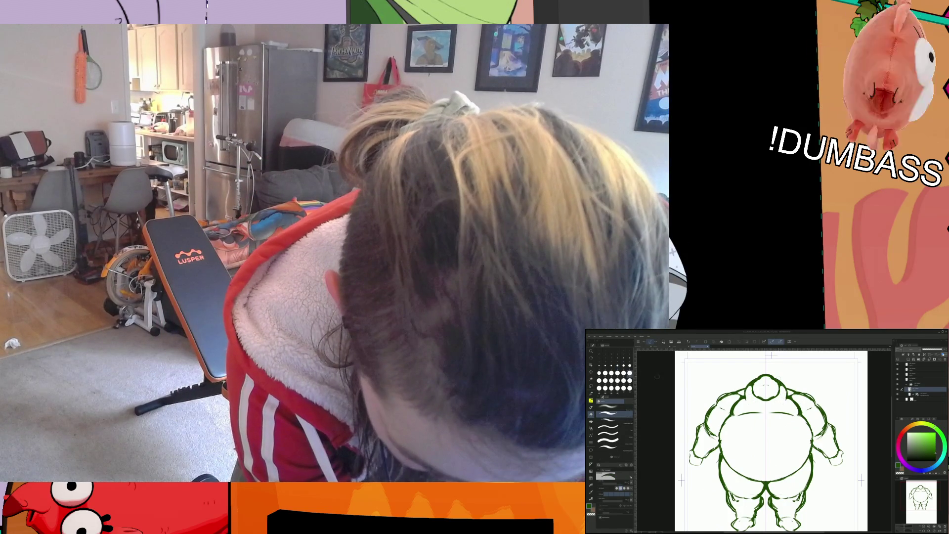
click(630, 364)
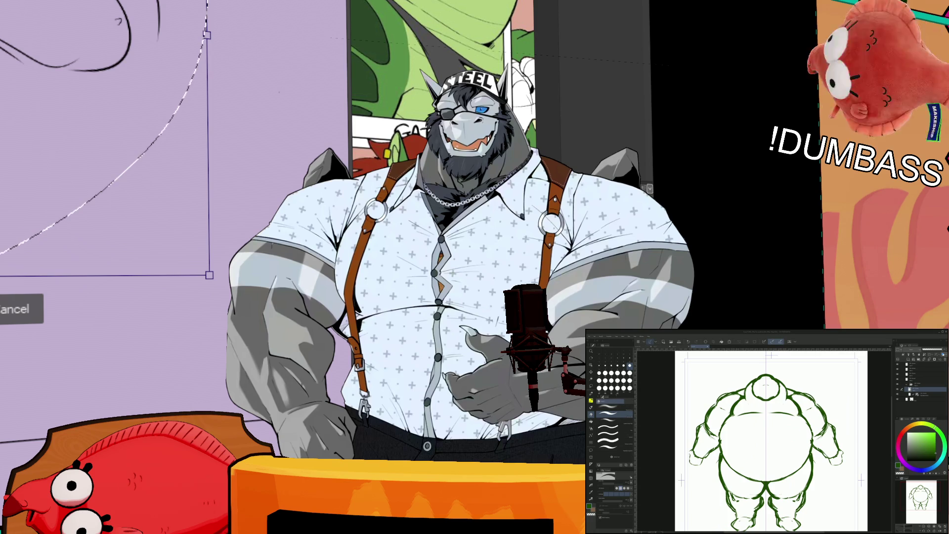
Step: Nudge the view right and switch among brush and pen sets to redraw head, arm and leg lines
key(b)
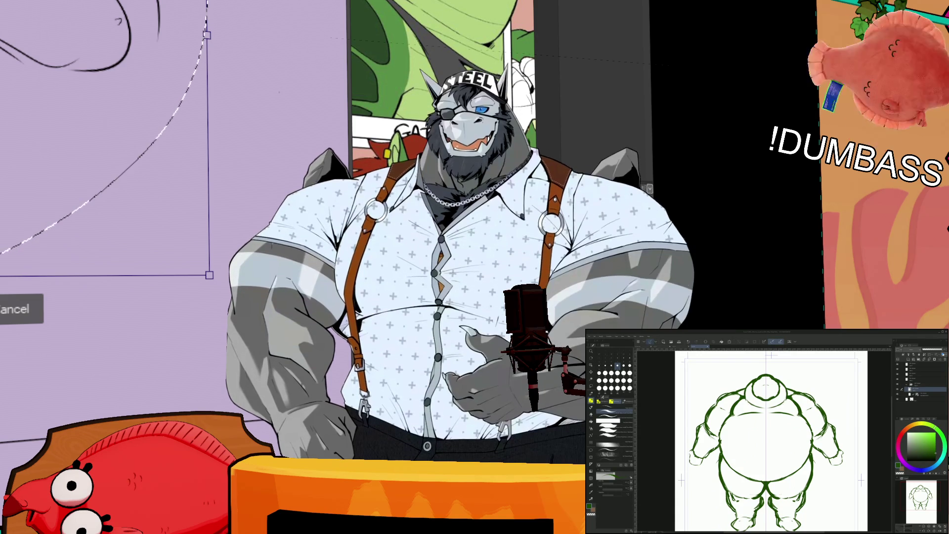
drag(772, 440, 780, 443)
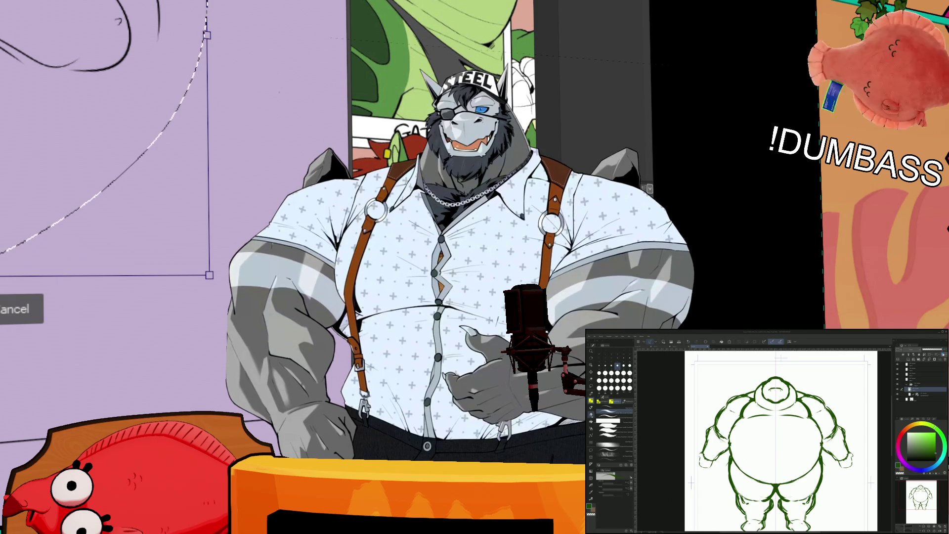
key(b)
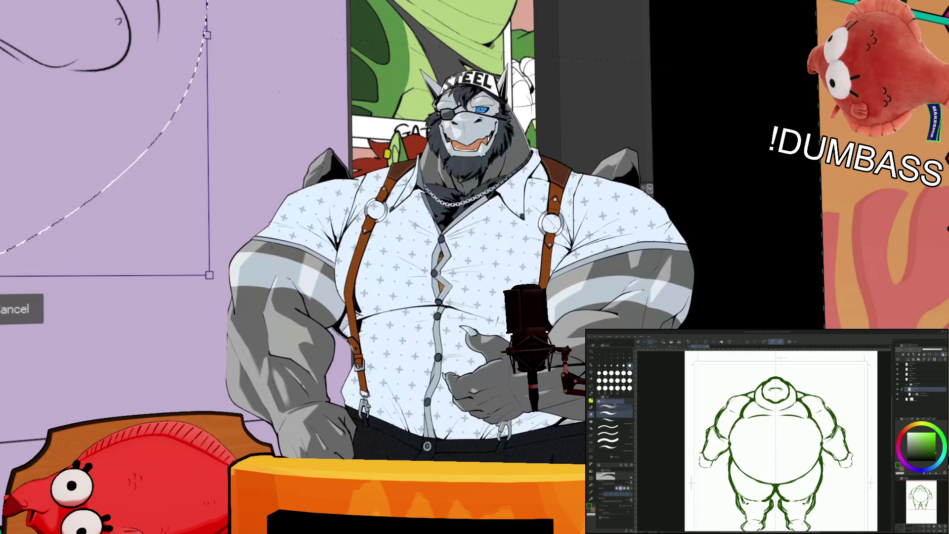
key(b)
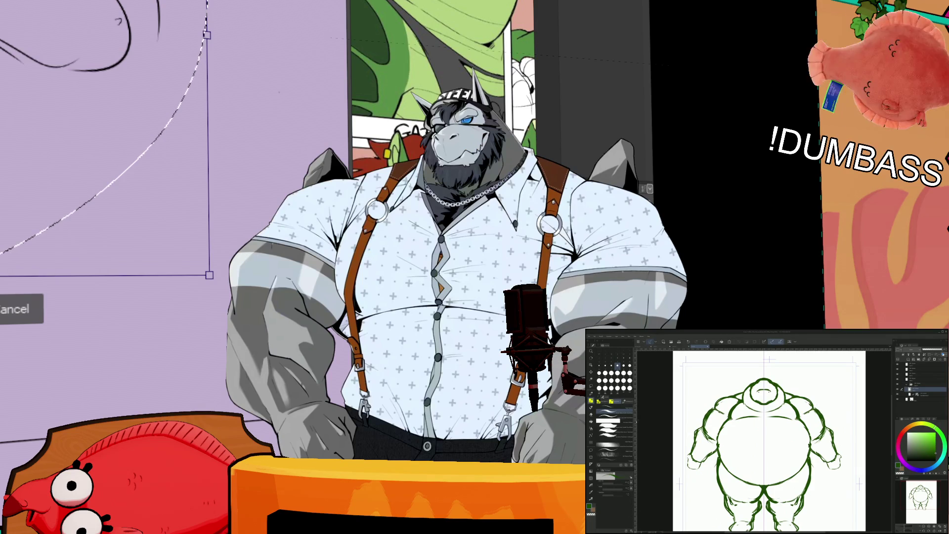
key(p)
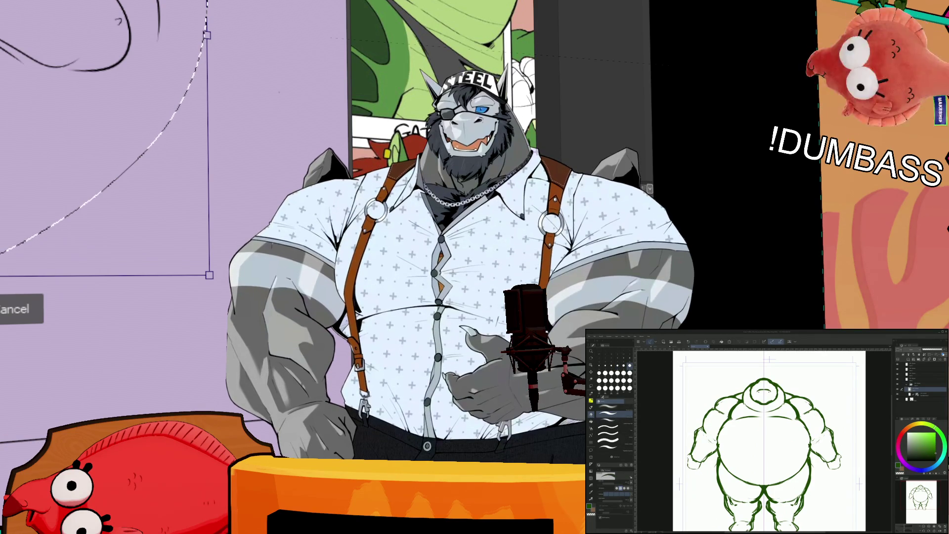
key(b)
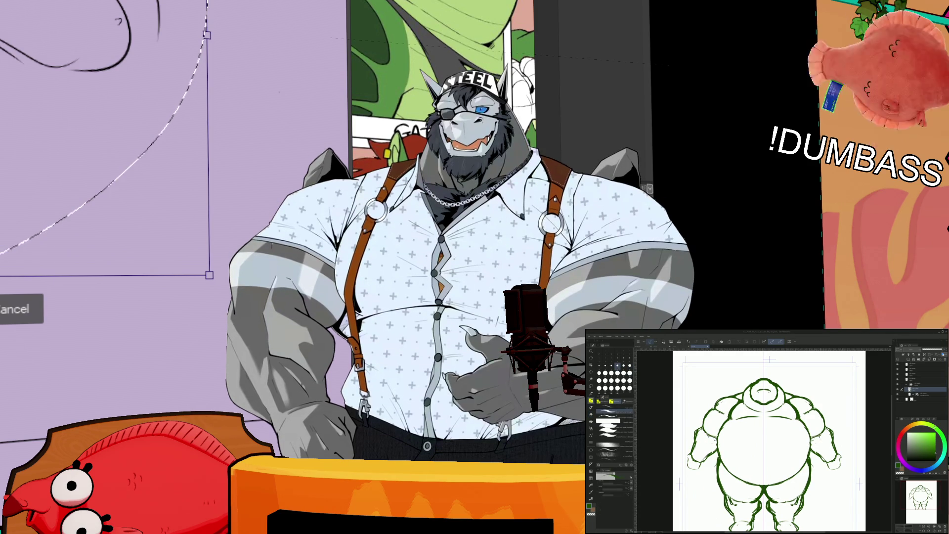
scroll(769, 440, down, 2)
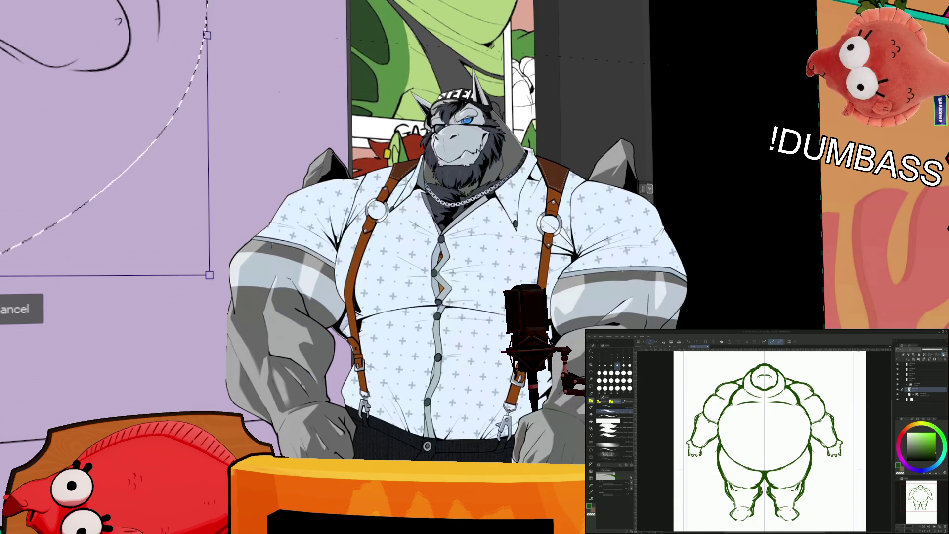
Step: Erase a few small chest strokes, then draw mirrored chest lines on the green figure
scroll(769, 441, up, 1)
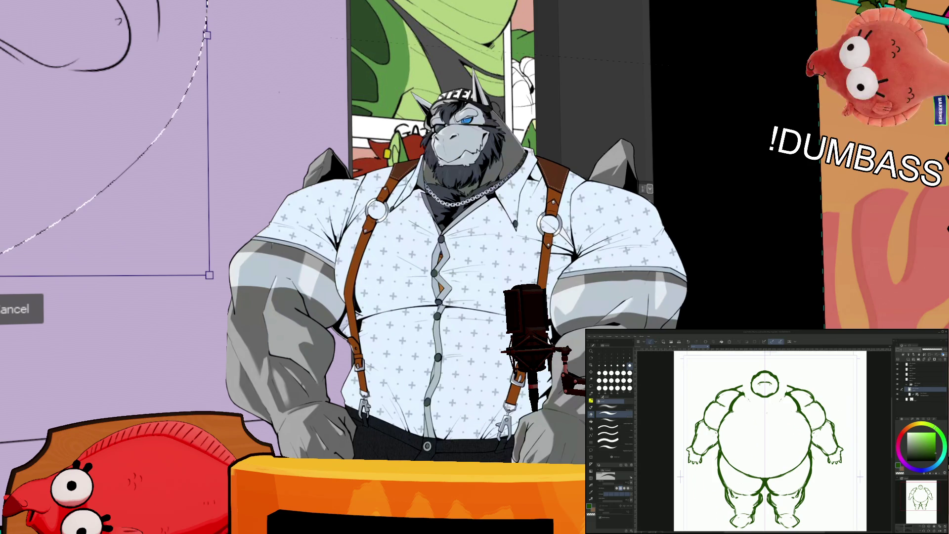
key(p)
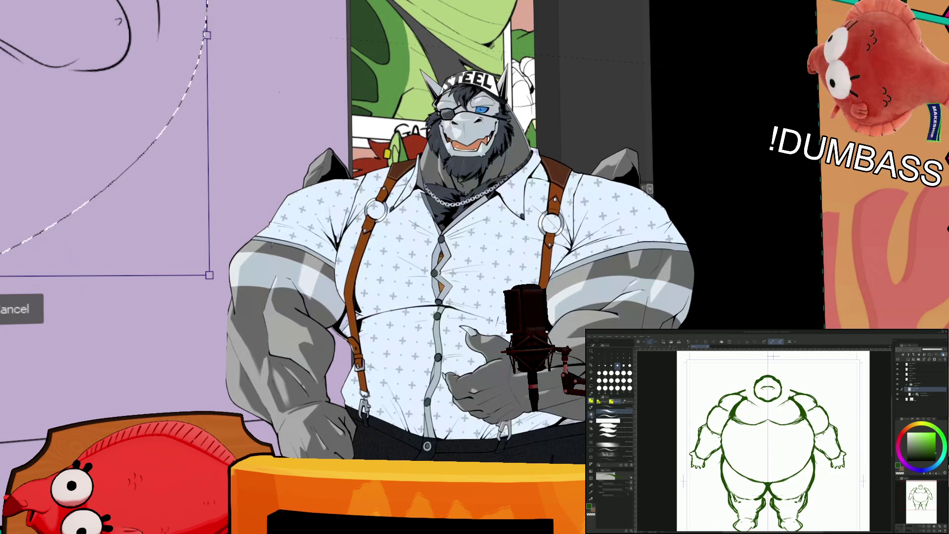
key(b)
drag(734, 418, 744, 400)
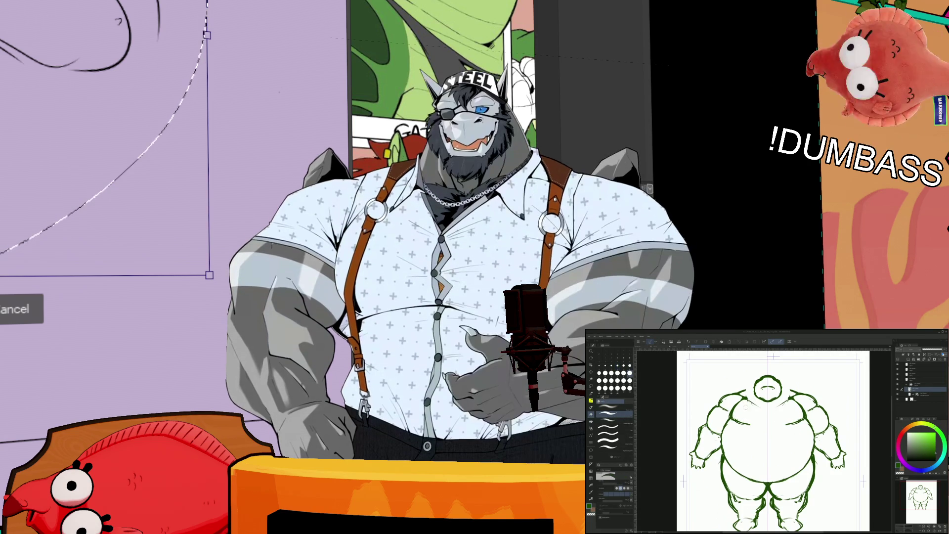
key(p)
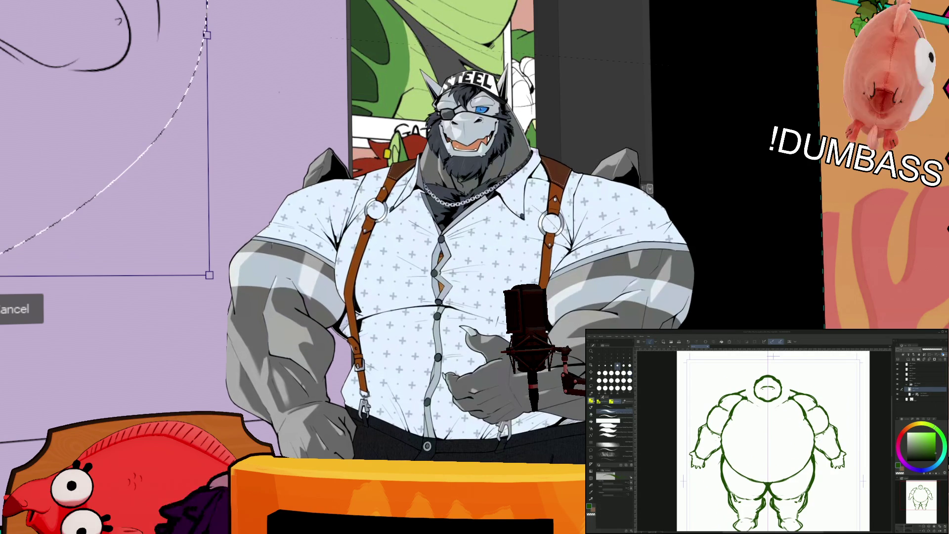
mouse_move(733, 420)
mouse_down()
mouse_move(734, 402)
mouse_move(746, 423)
mouse_move(732, 421)
mouse_up()
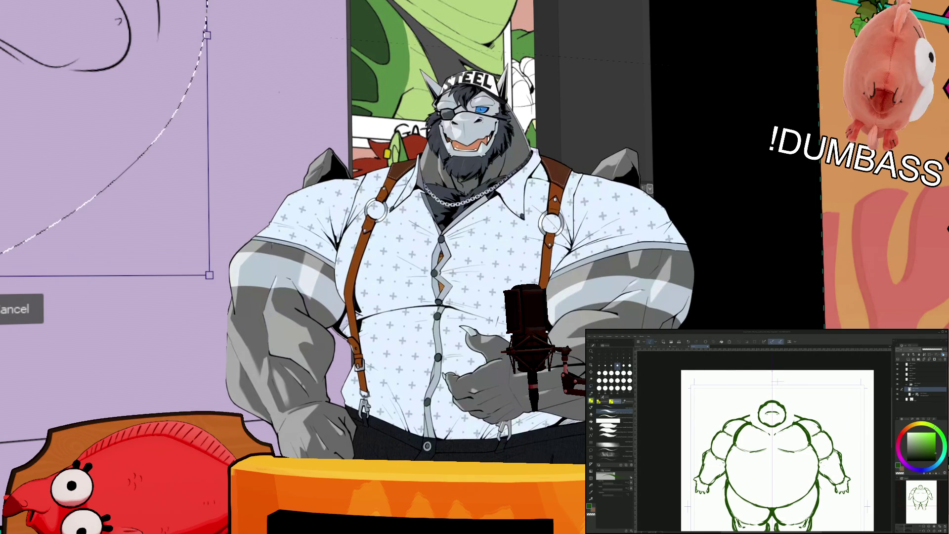
Step: Select the head, transform it slightly upward on the body and commit the move
key(e)
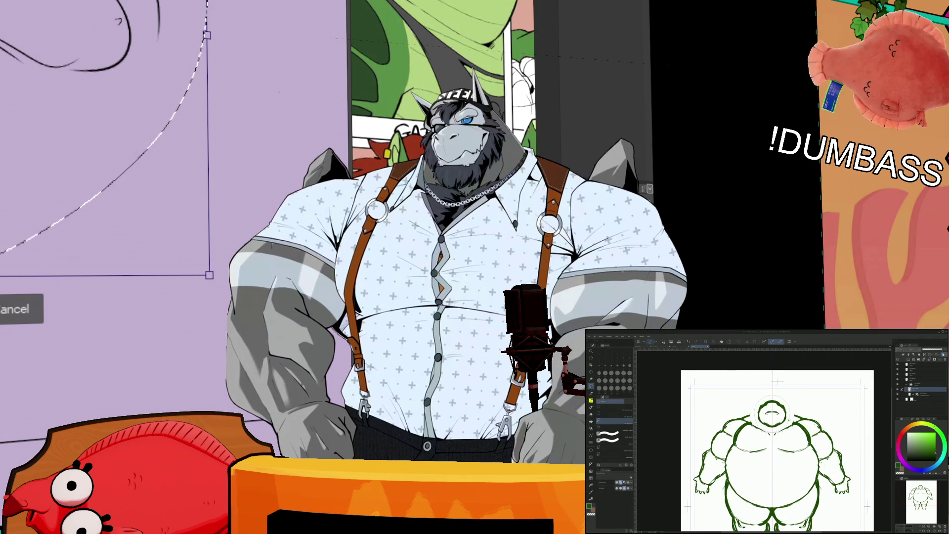
key(ctrl+a)
key(ctrl+t)
drag(773, 415, 772, 411)
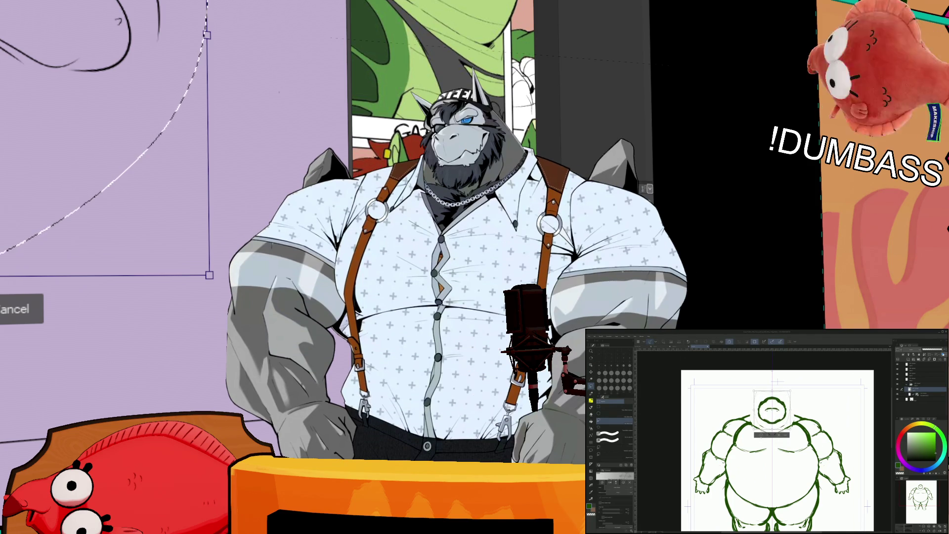
key(Return)
key(p)
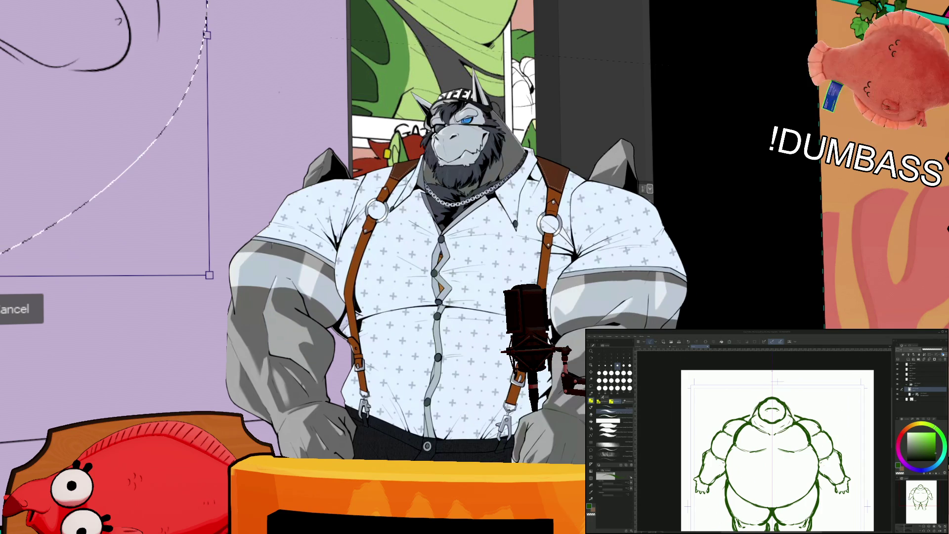
scroll(774, 440, down, 5)
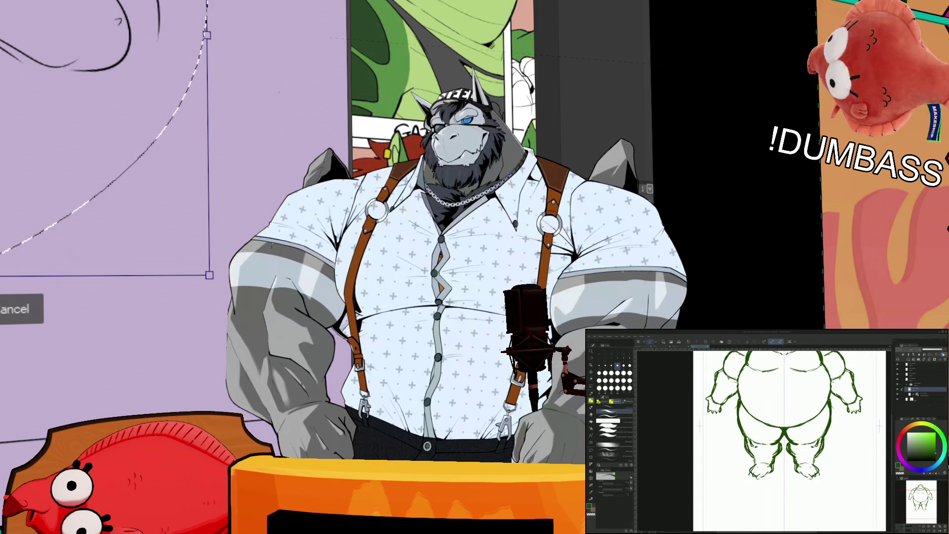
Step: Try several pen and brush sub-tools, then recentre and zoom in on the head and shoulders
scroll(789, 440, up, 3)
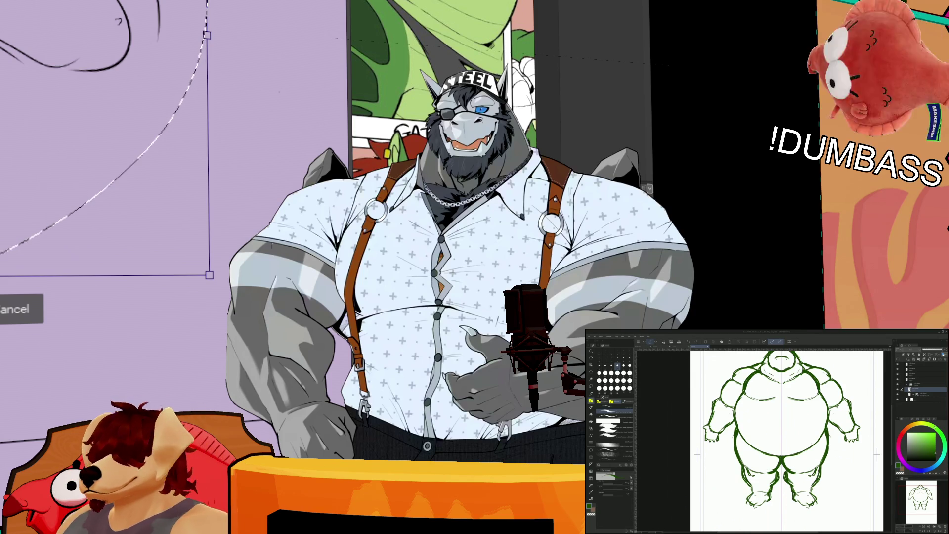
scroll(786, 440, up, 1)
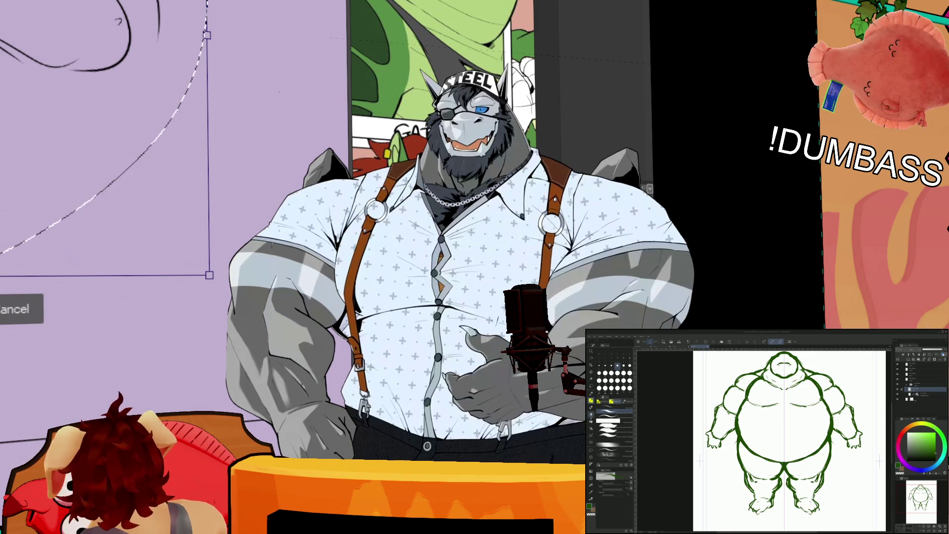
key(p)
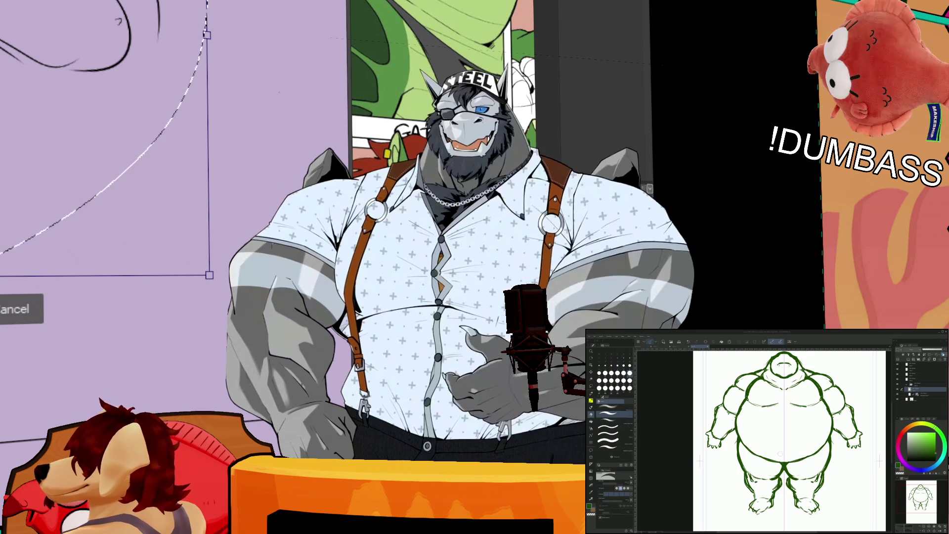
key(b)
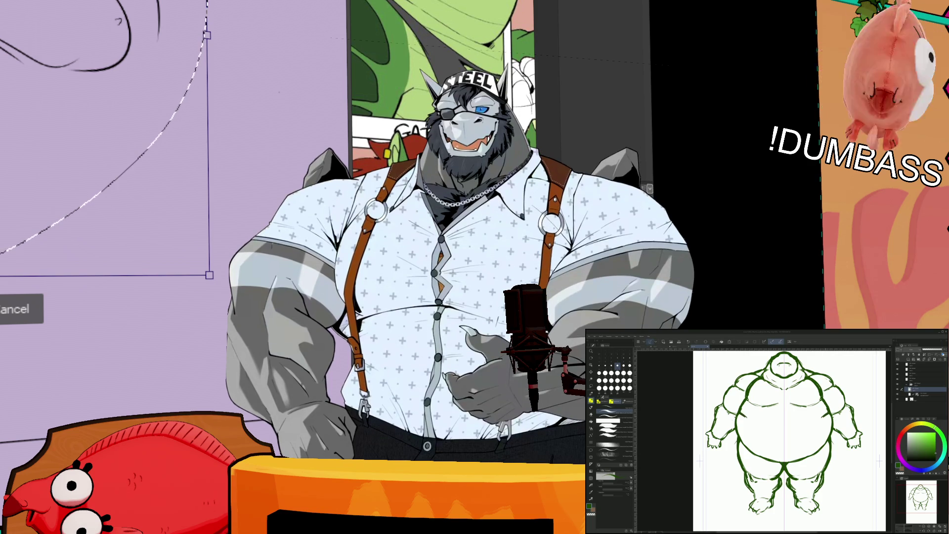
key(p)
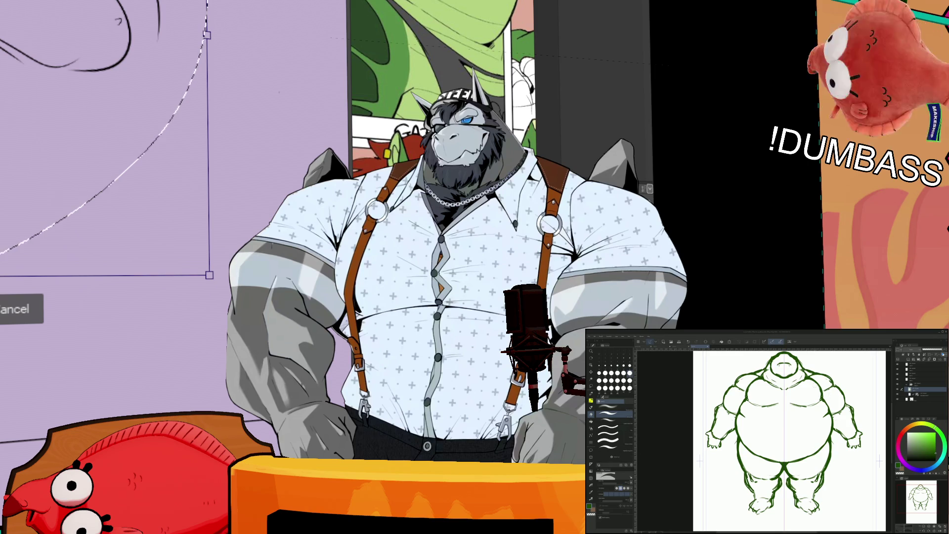
key(p)
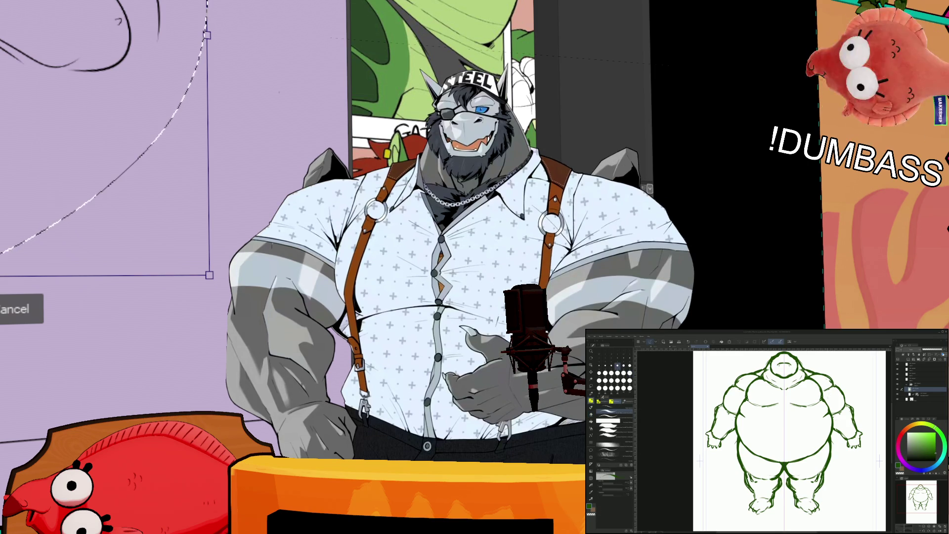
drag(786, 440, 779, 449)
scroll(784, 440, up, 2)
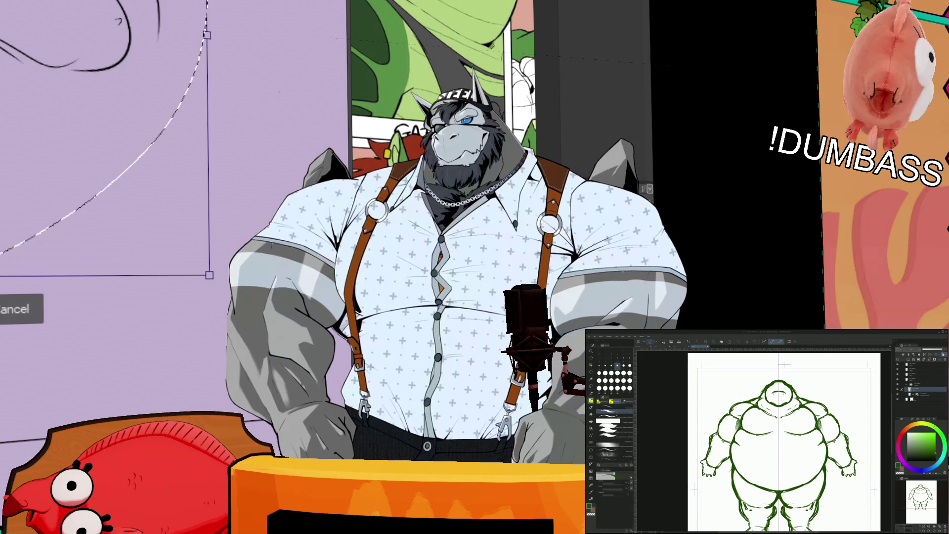
scroll(784, 443, up, 2)
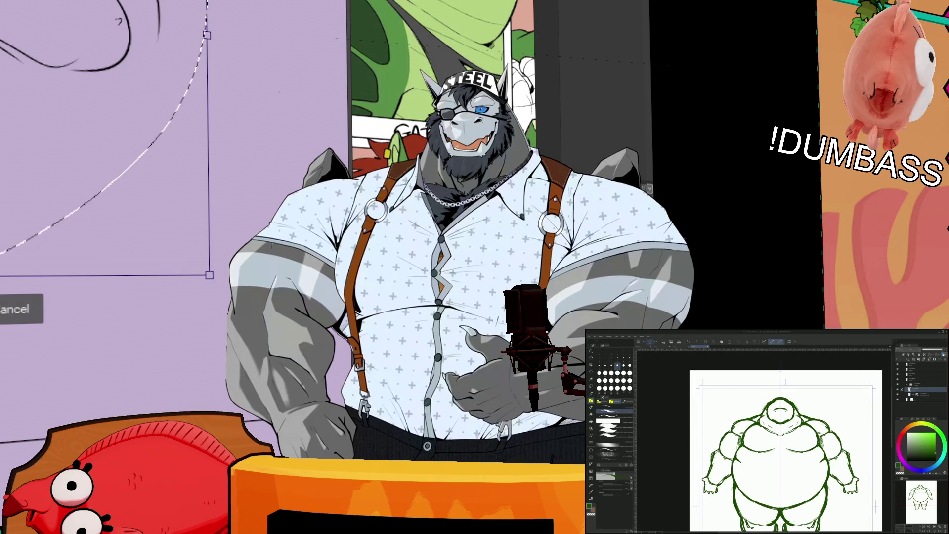
scroll(791, 395, up, 3)
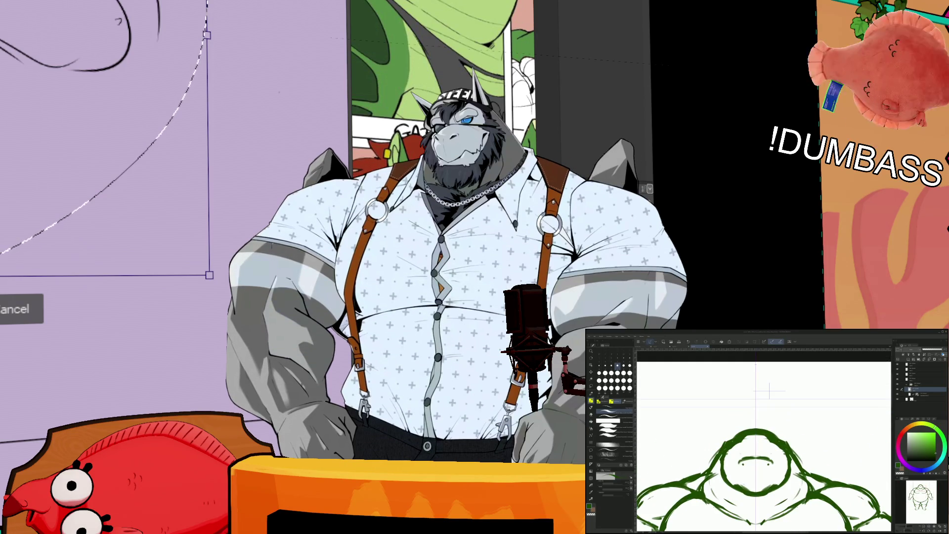
Step: Redraw the head contour and shoulder lines, alternating pen, brush and eraser, then zoom out
key(p)
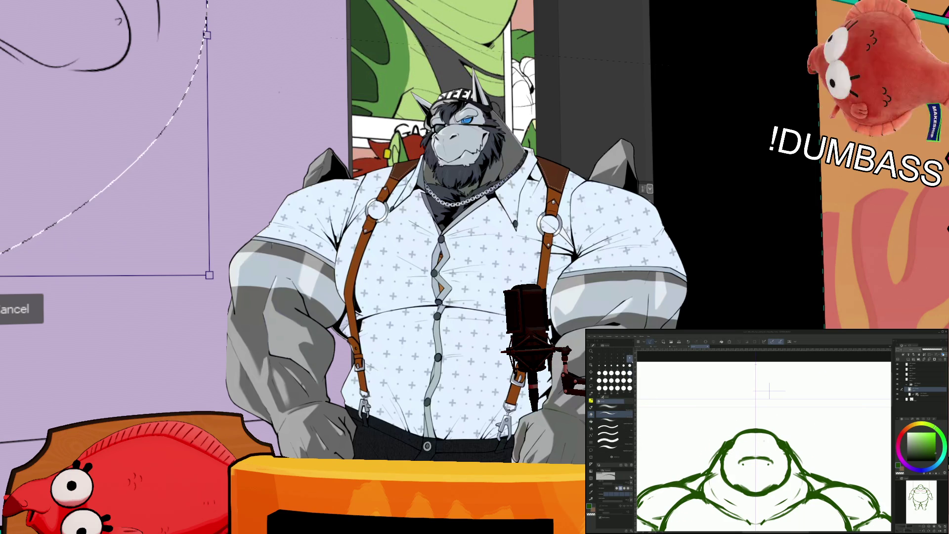
scroll(645, 398, down, 2)
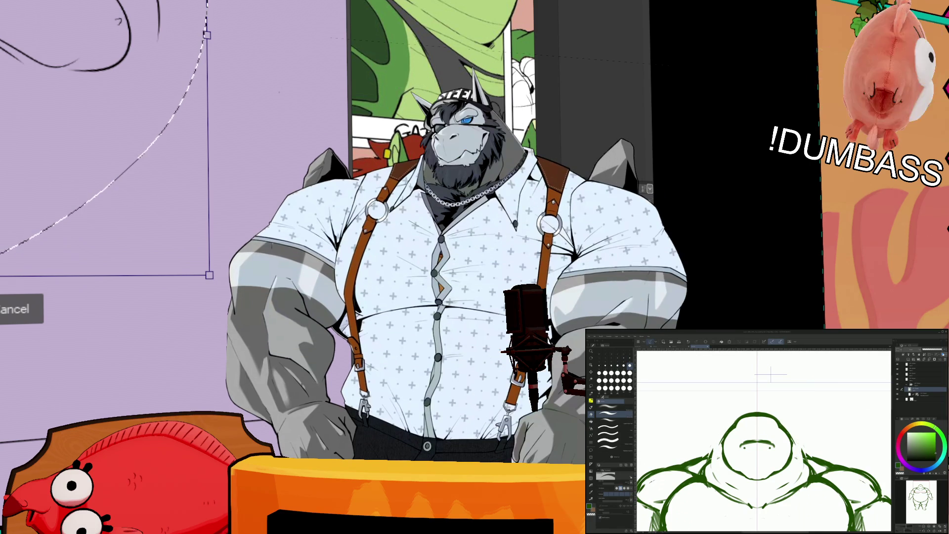
key(b)
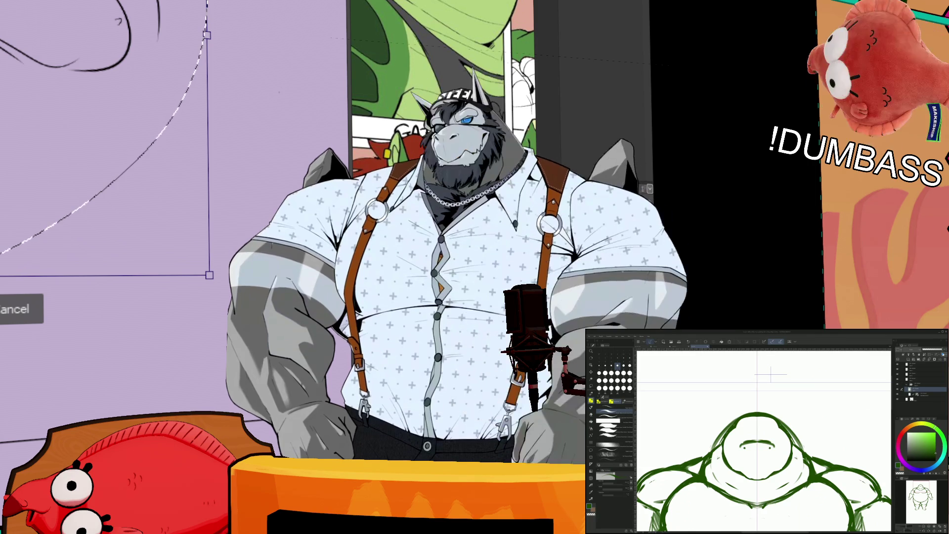
key(b)
scroll(762, 441, down, 2)
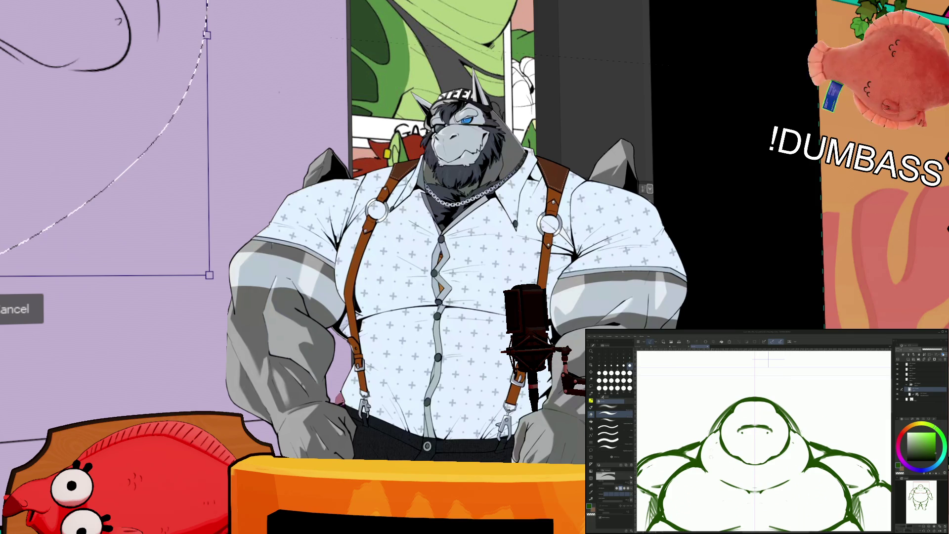
key(e)
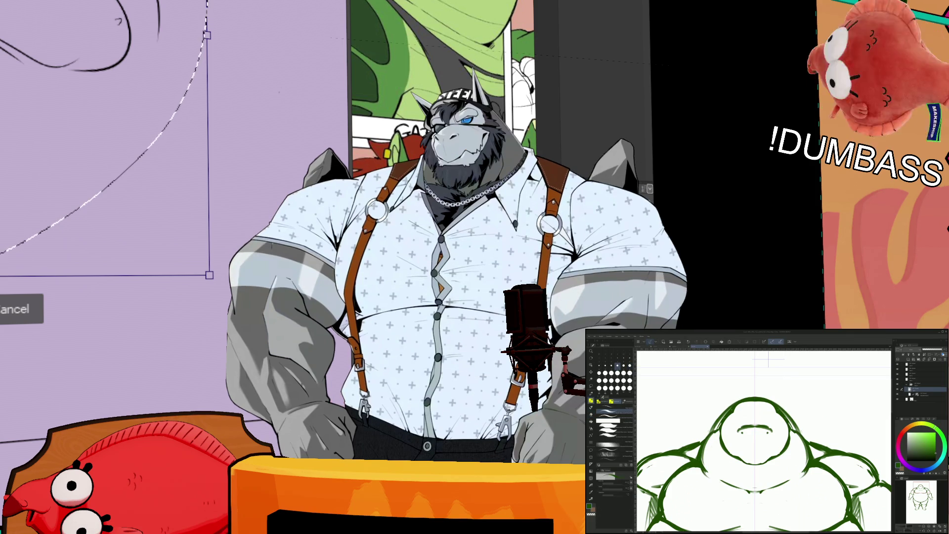
scroll(763, 440, down, 3)
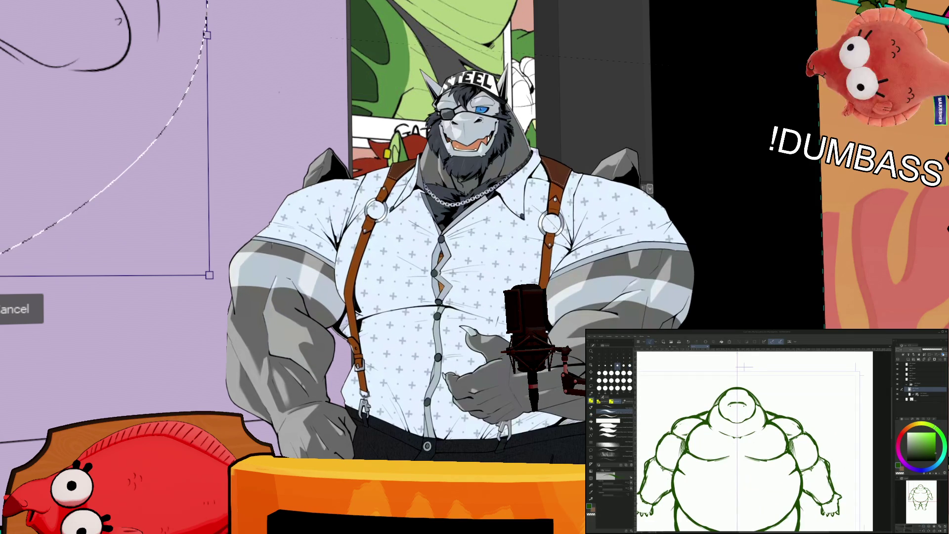
scroll(736, 445, up, 1)
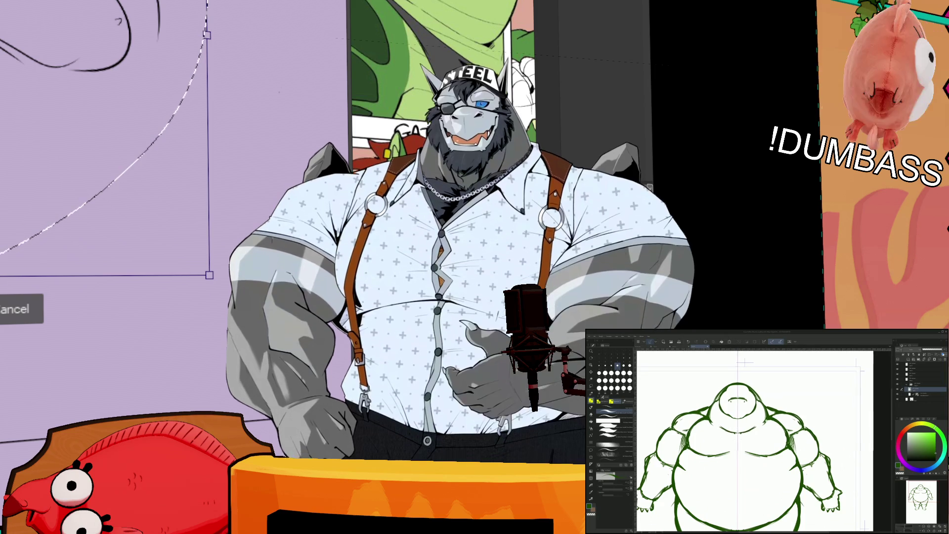
scroll(740, 442, up, 1)
scroll(756, 440, up, 1)
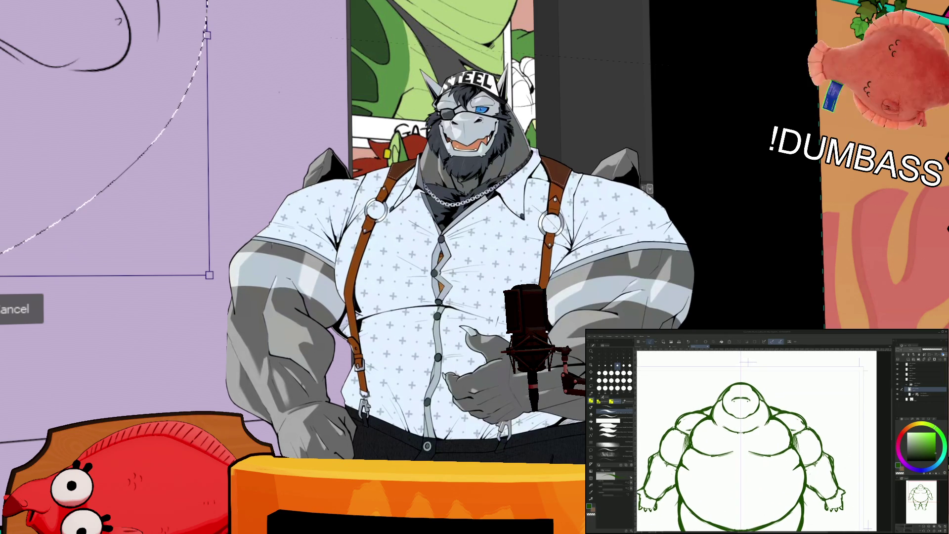
key(b)
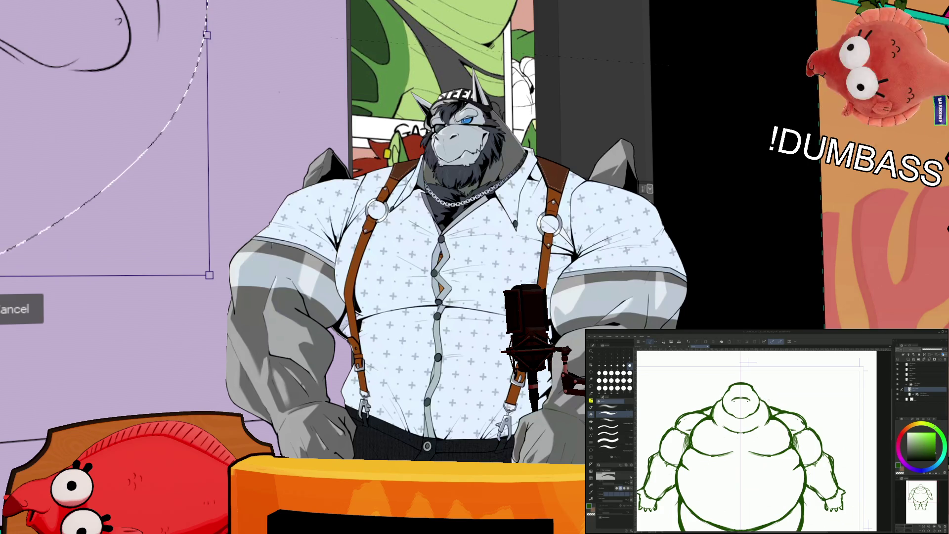
key(b)
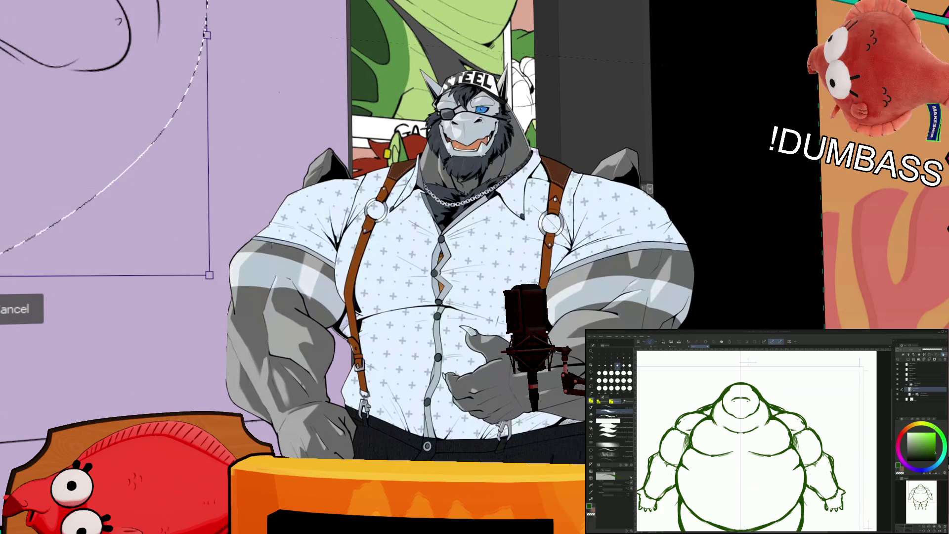
key(p)
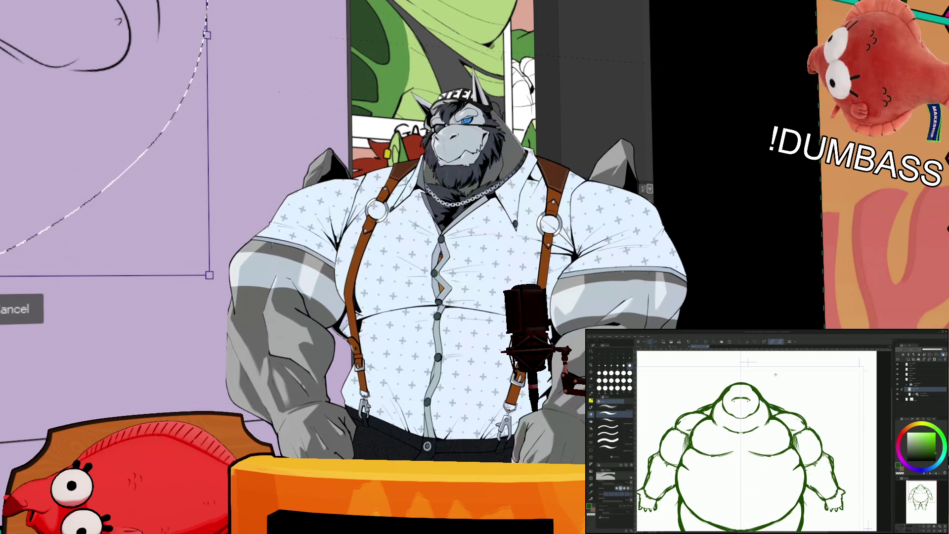
scroll(775, 374, up, 1)
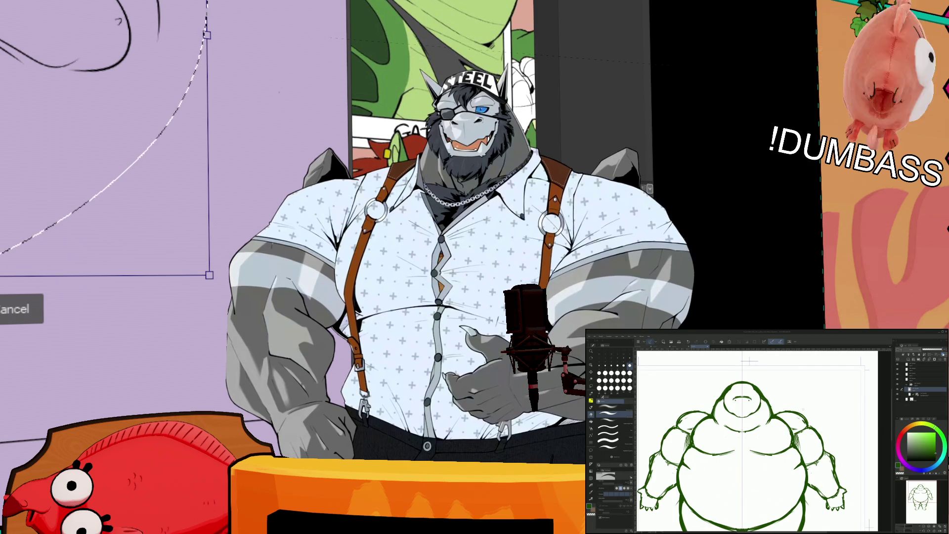
key(b)
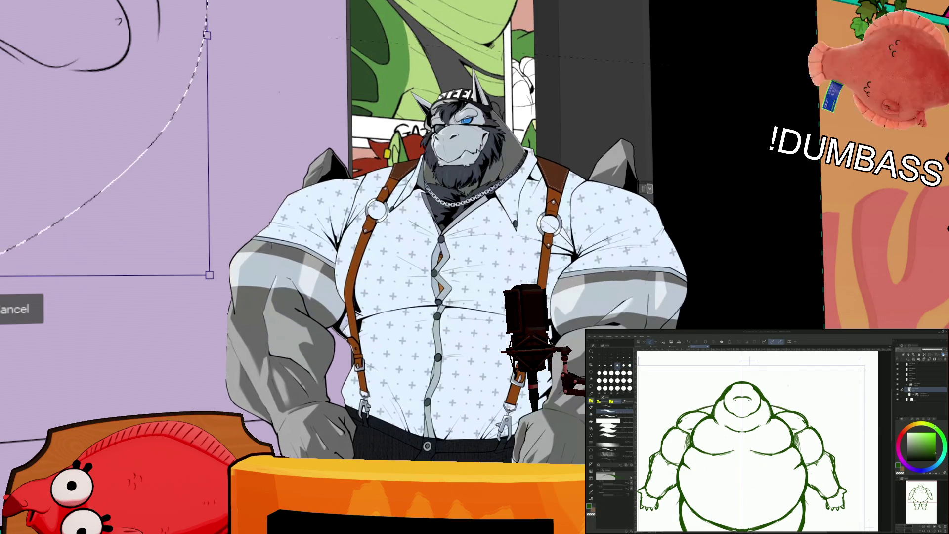
scroll(757, 445, up, 1)
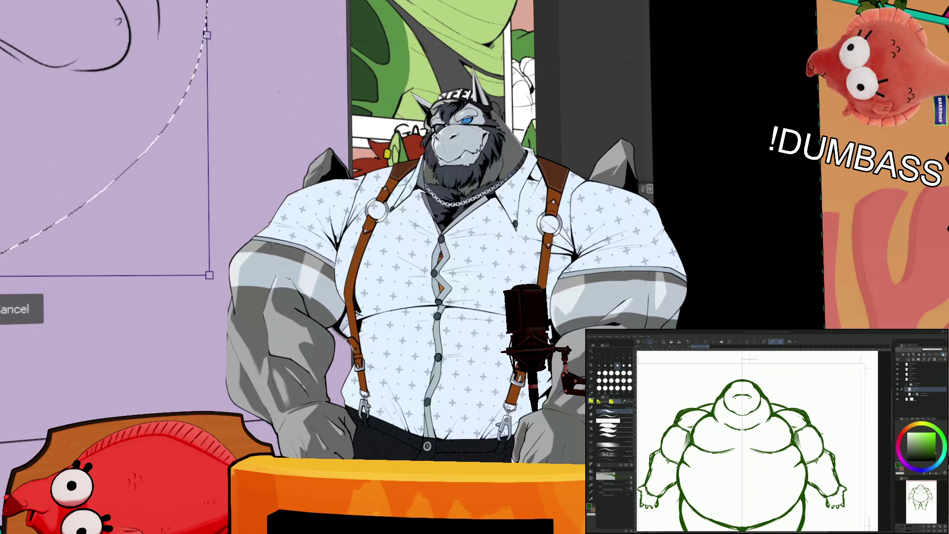
scroll(756, 440, up, 1)
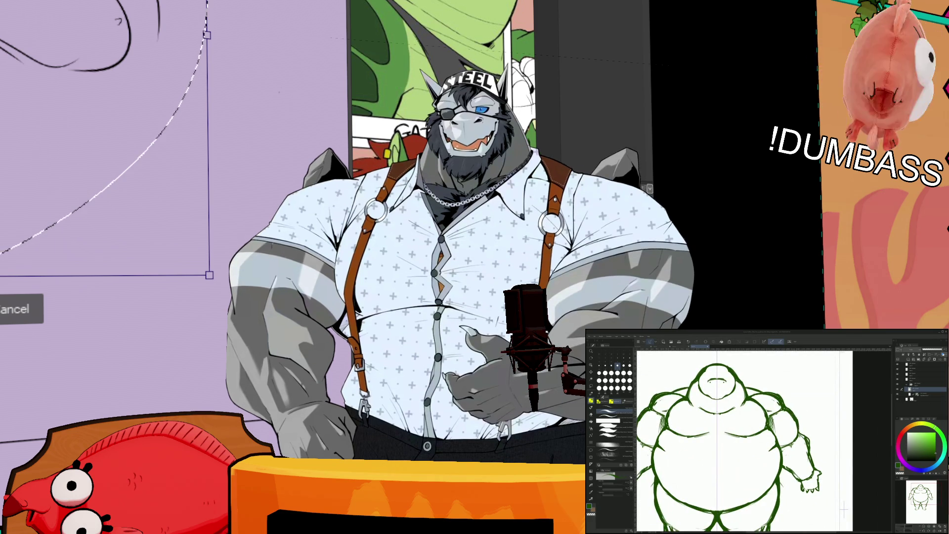
scroll(757, 441, up, 1)
key(p)
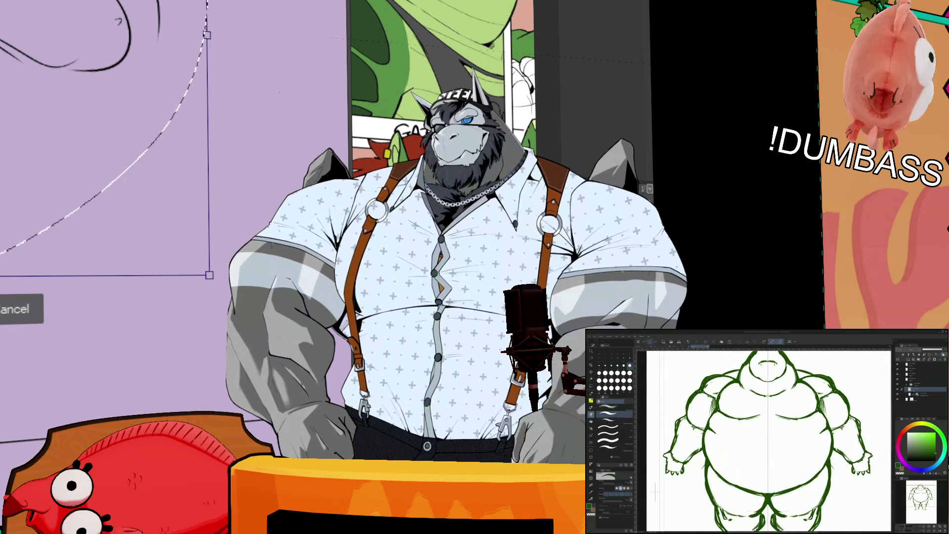
scroll(791, 440, up, 1)
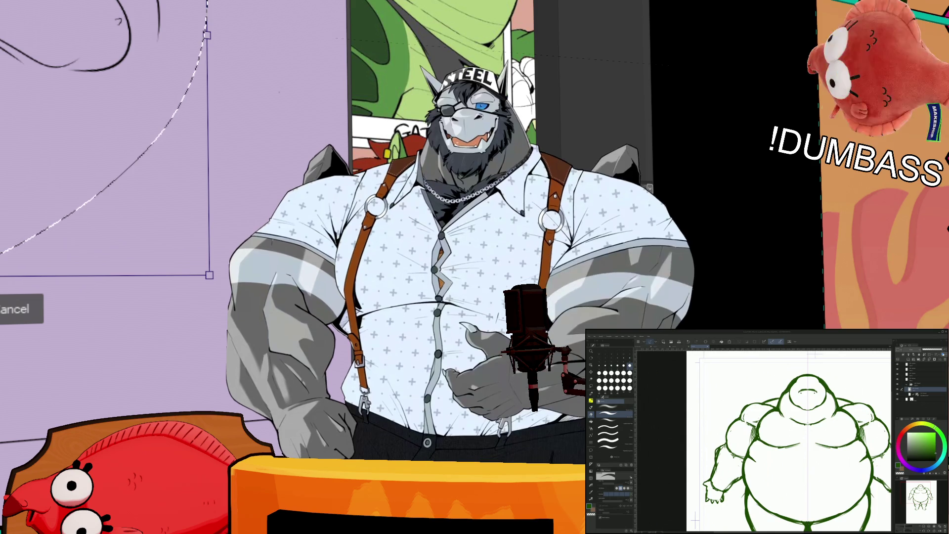
scroll(776, 440, up, 1)
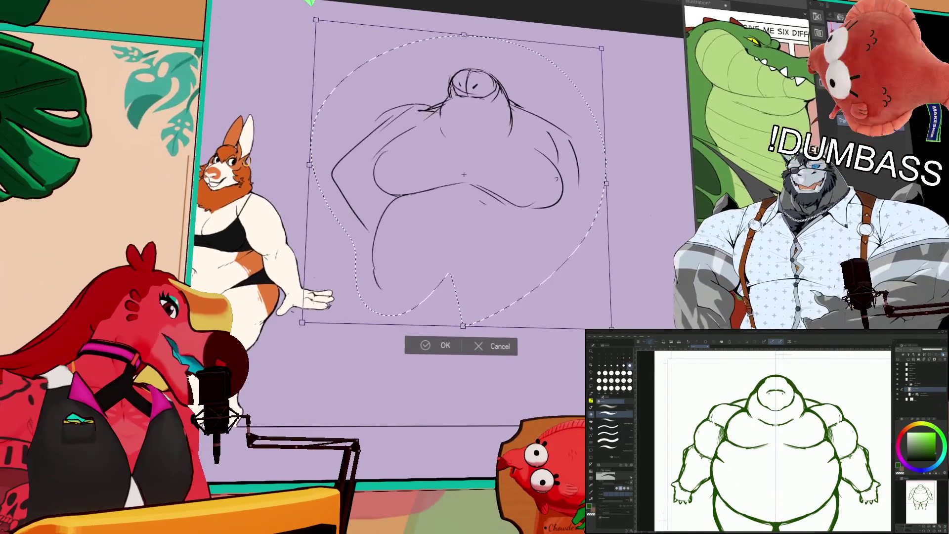
Step: Confirm the pending resize of the round-belly sketch so it keeps its new size
key(b)
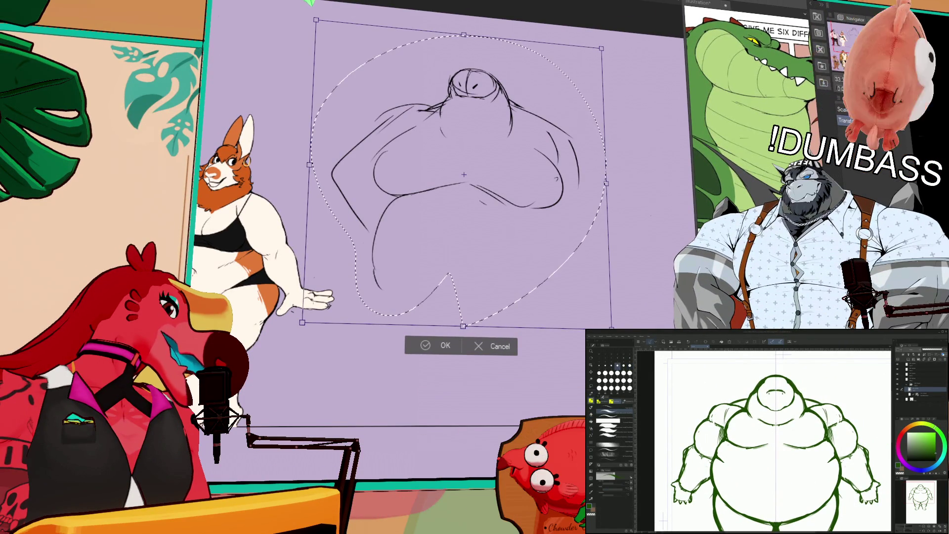
scroll(776, 440, down, 1)
scroll(778, 445, down, 1)
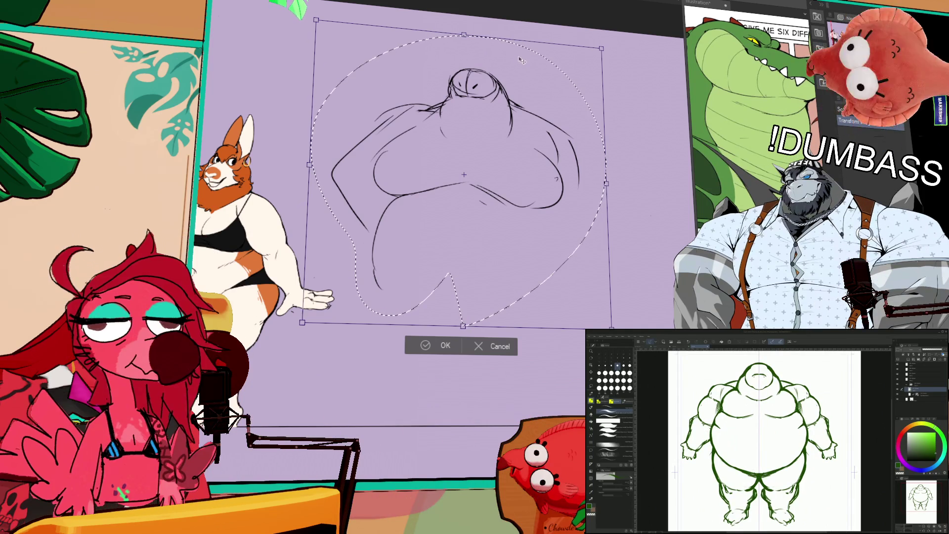
key(Return)
scroll(515, 276, down, 3)
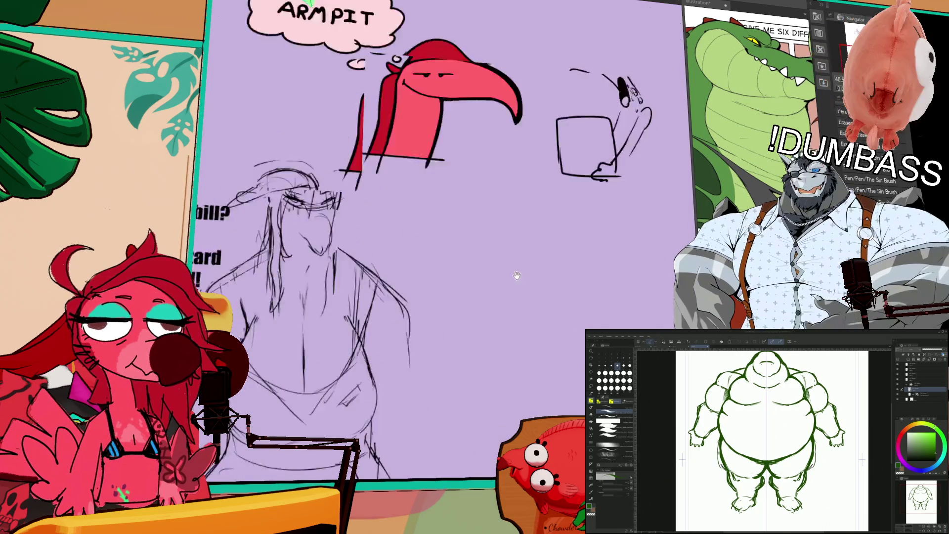
Step: Darken the green figure's inner-thigh lines, alternating pen, brush and eraser sub-tools
drag(515, 276, 470, 396)
scroll(479, 398, up, 4)
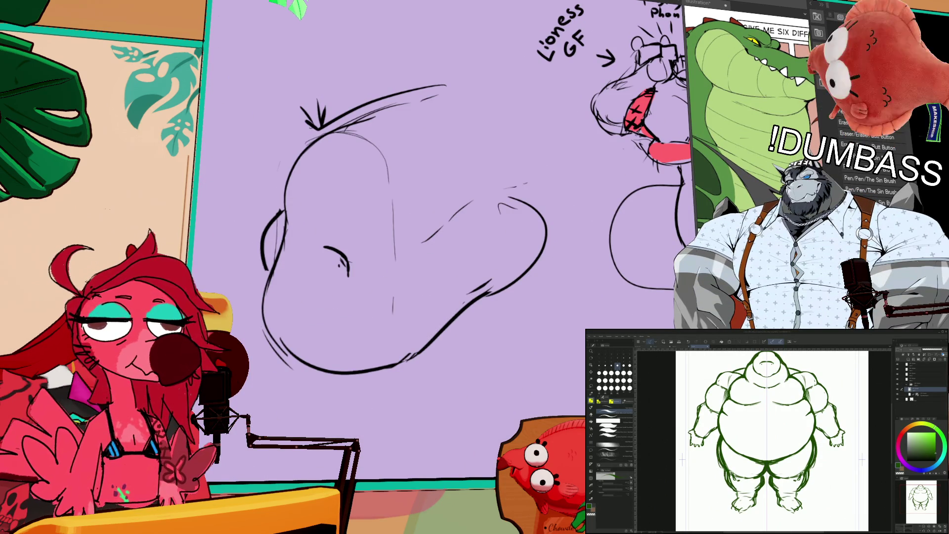
key(b)
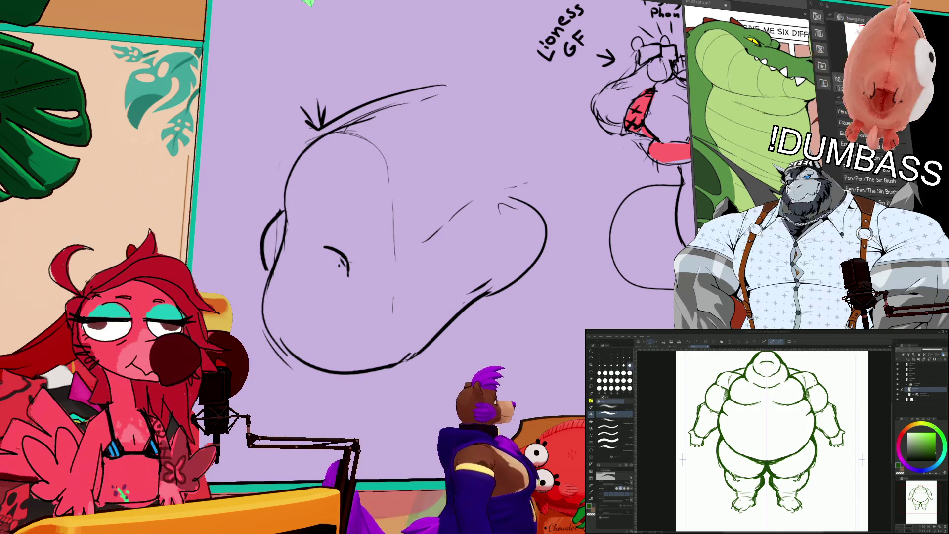
key(e)
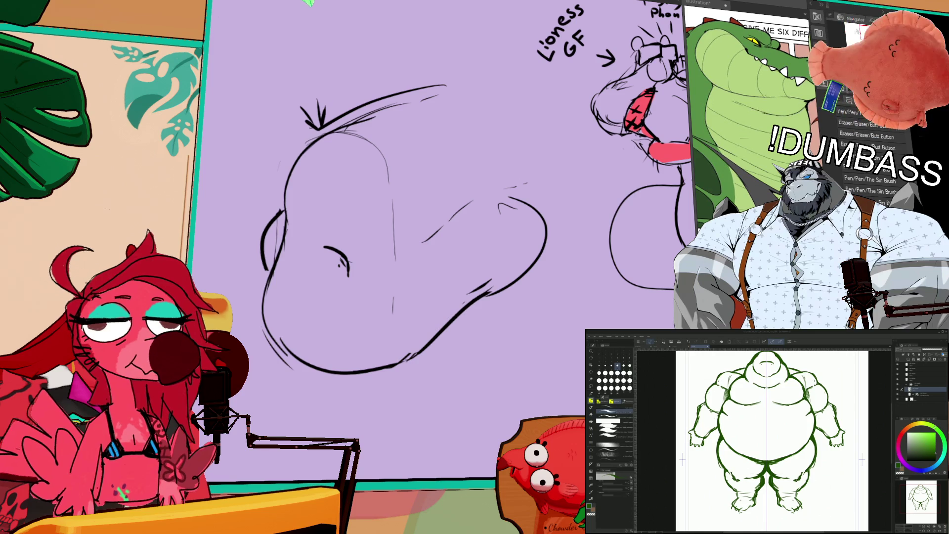
scroll(768, 441, right, 1)
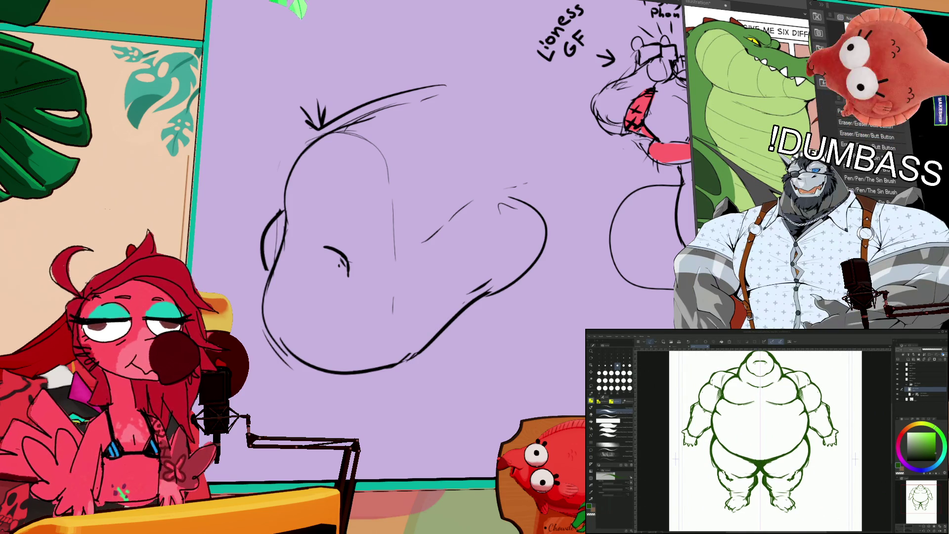
key(p)
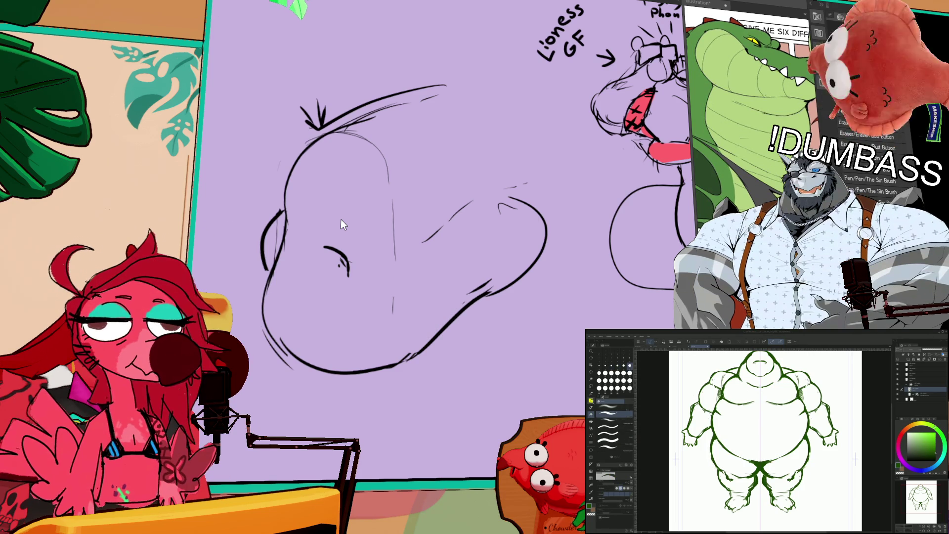
key(b)
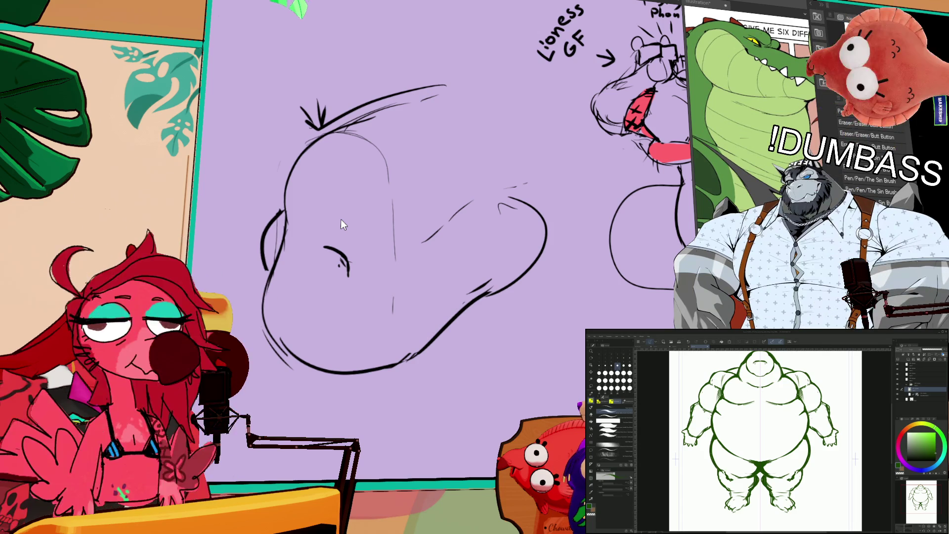
key(p)
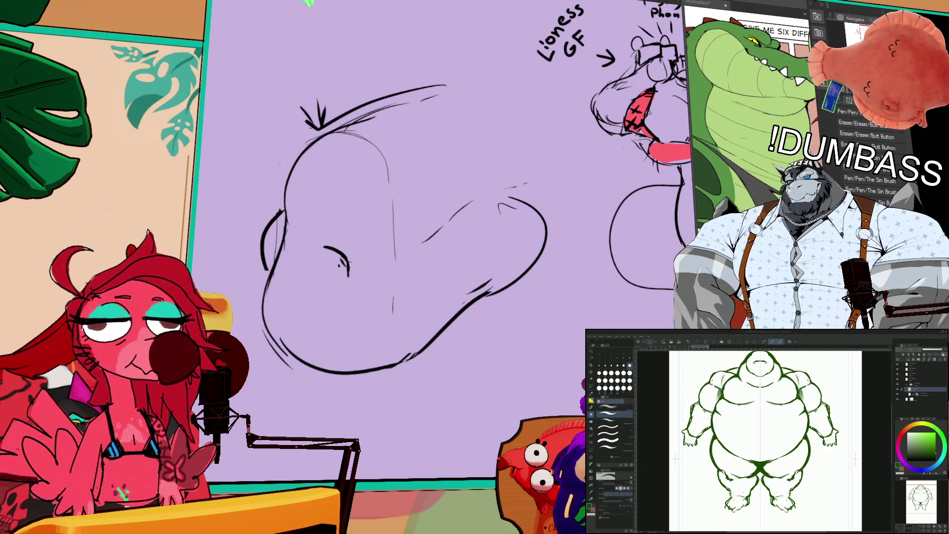
key(b)
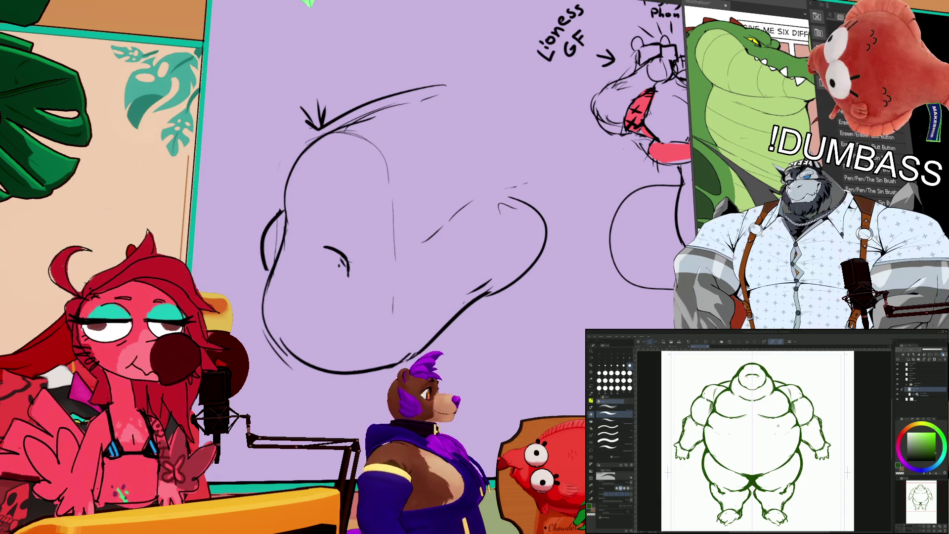
key(e)
key(p)
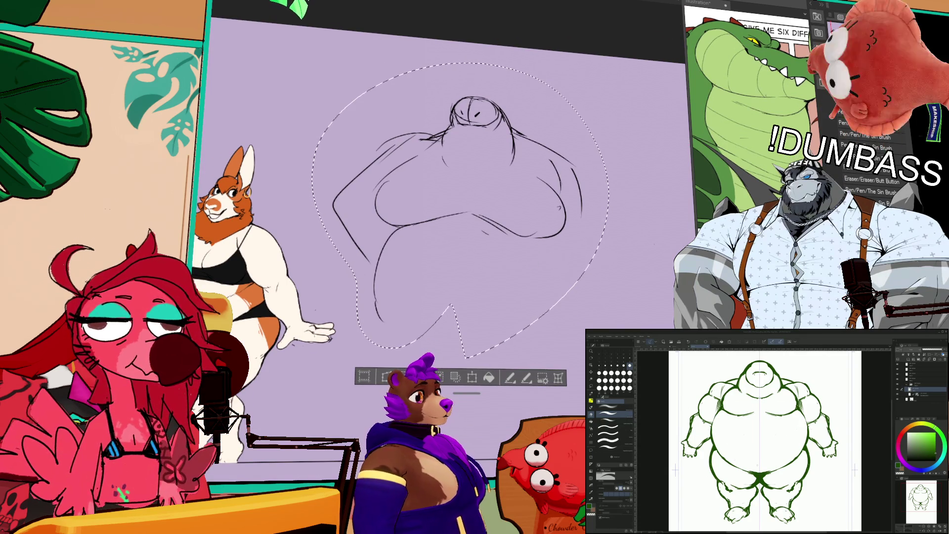
Step: Clear the old lower-body lines and redraw the long lower belly curve, undoing misplaced strokes
key(ctrl+z)
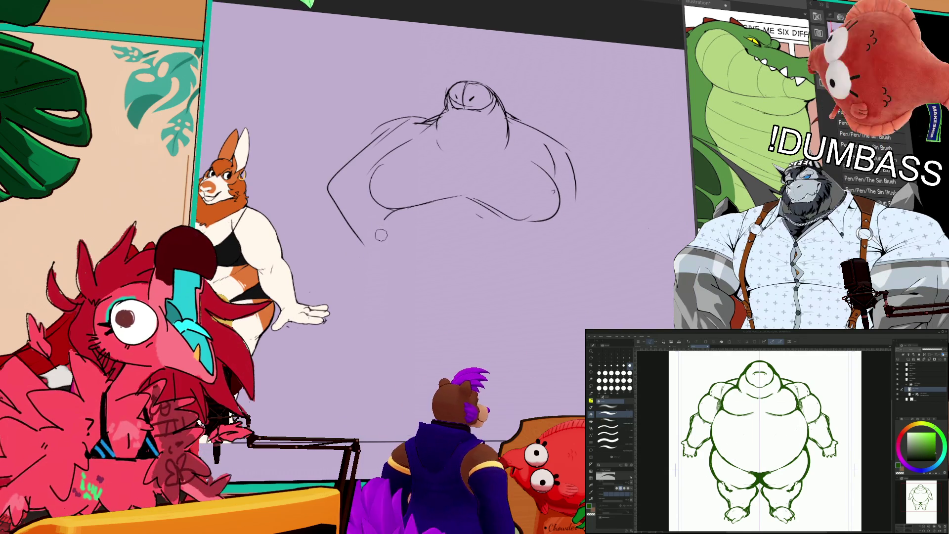
key(e)
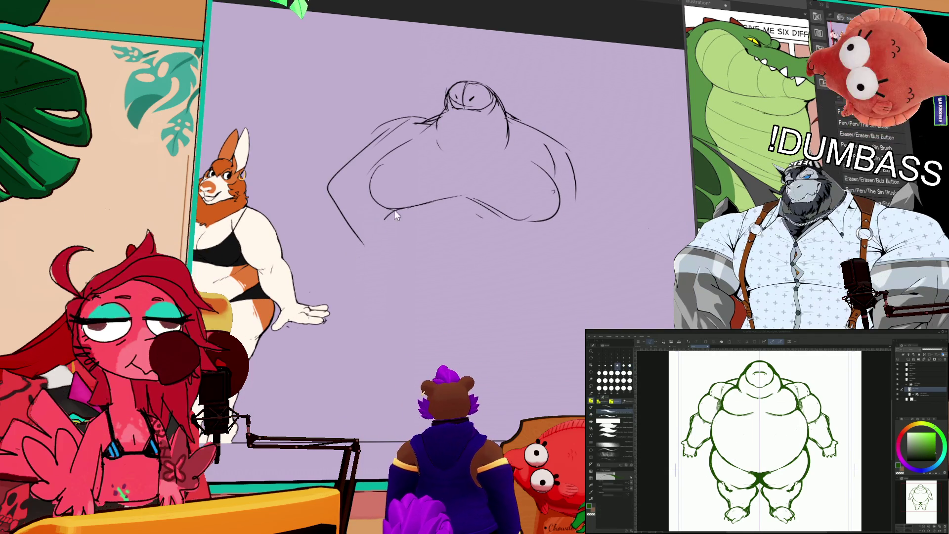
mouse_move(390, 213)
mouse_down()
mouse_move(367, 246)
mouse_move(361, 337)
mouse_up()
key(ctrl+z)
mouse_move(385, 221)
mouse_down()
mouse_move(370, 327)
mouse_move(500, 356)
mouse_move(576, 242)
mouse_up()
drag(567, 206, 565, 272)
key(ctrl+z)
key(ctrl+z)
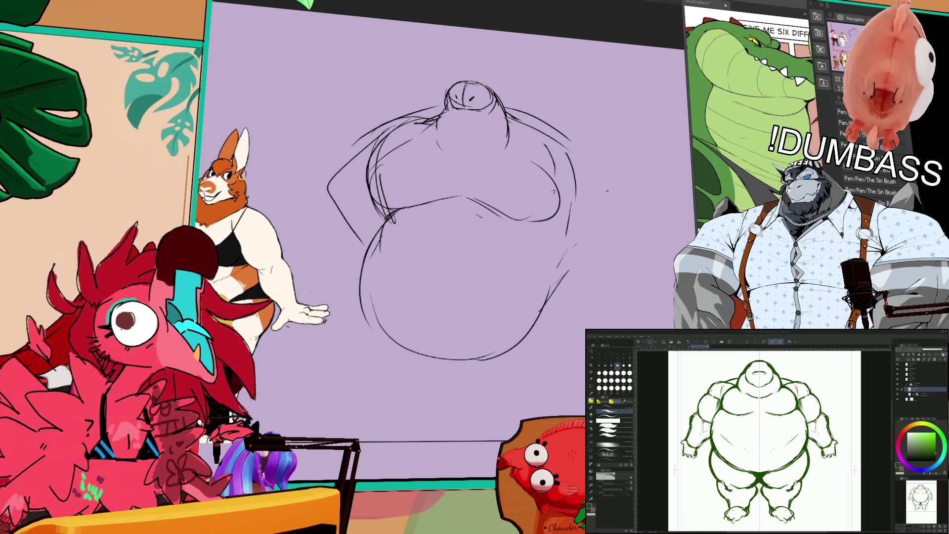
Step: Complete the lower belly outline, panning down to the feet to check proportions
key(ctrl+z)
key(p)
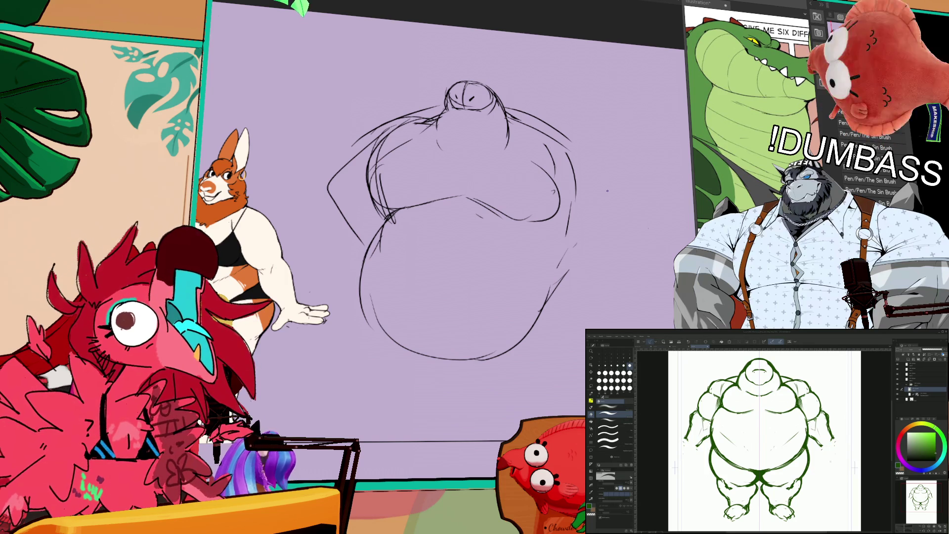
key(b)
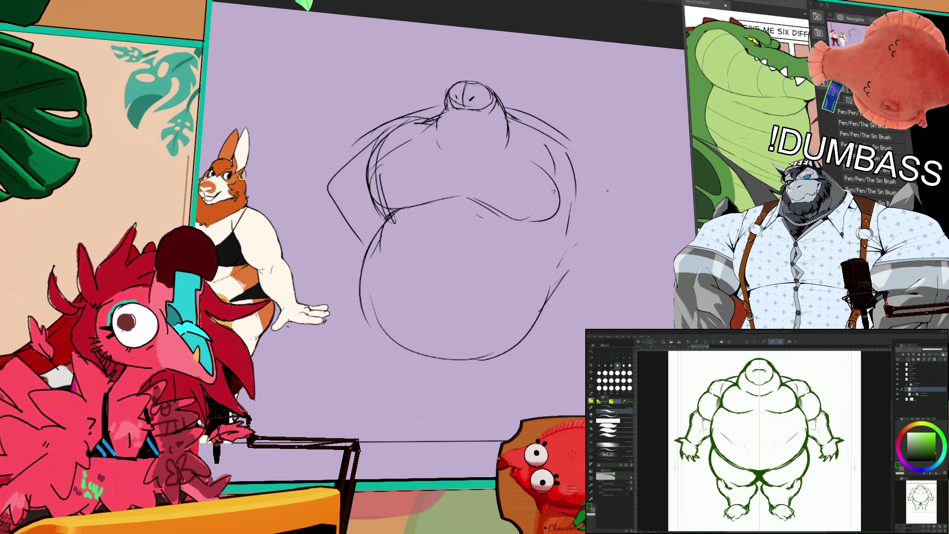
drag(767, 440, 774, 461)
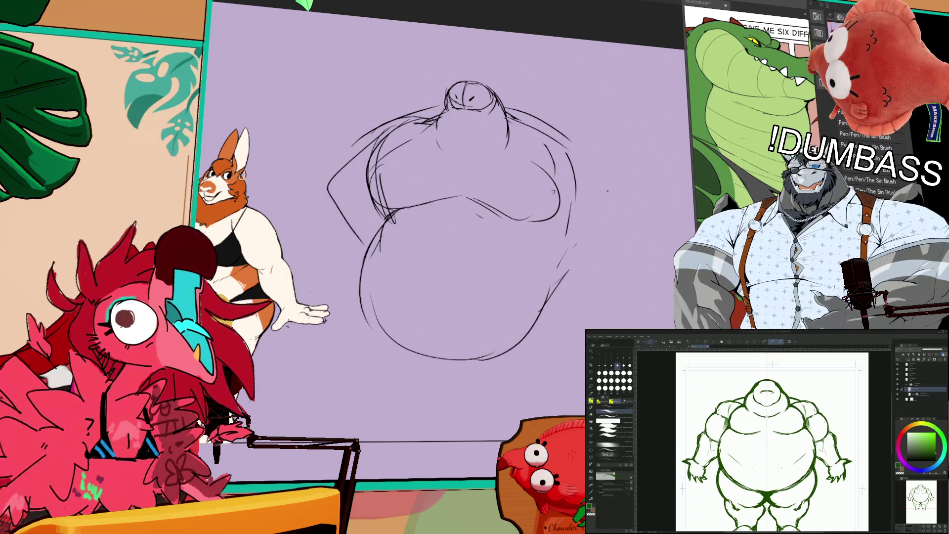
drag(772, 445, 770, 422)
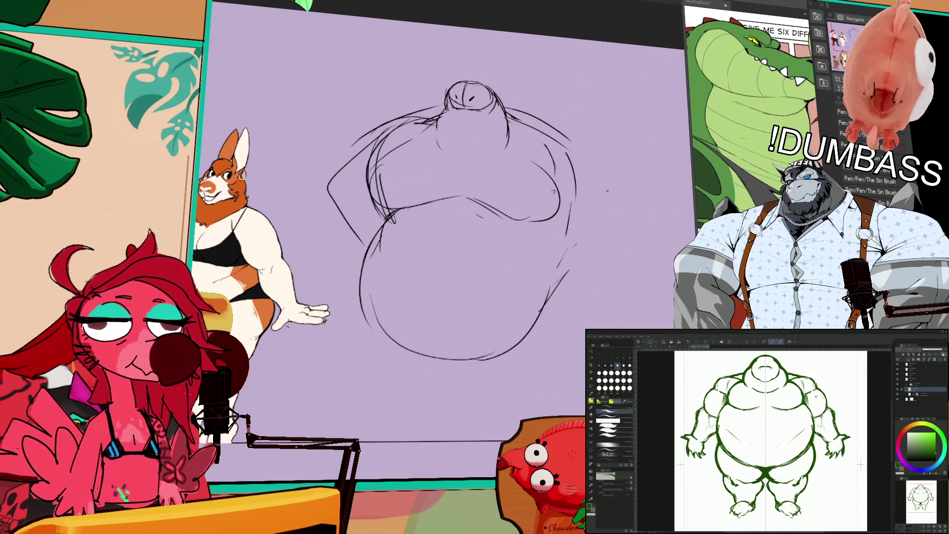
drag(769, 430, 766, 449)
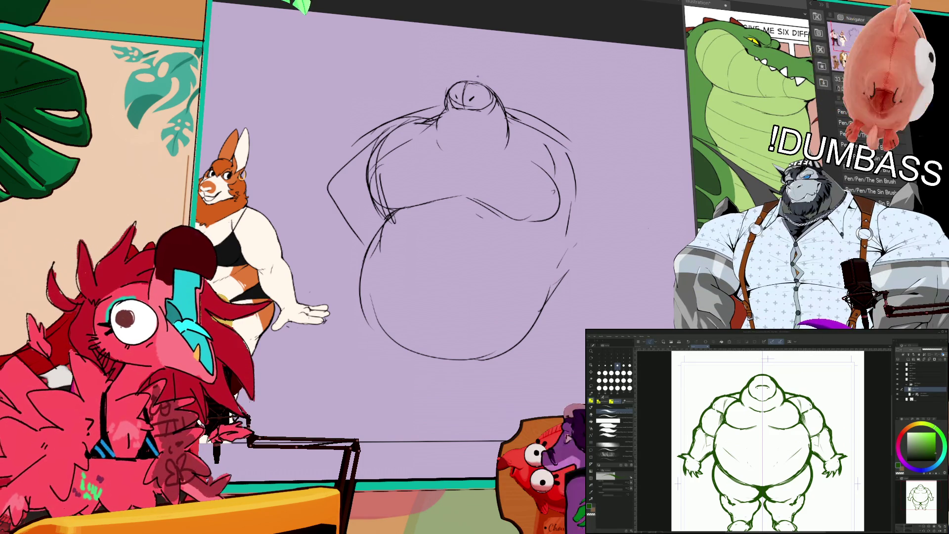
scroll(766, 440, down, 1)
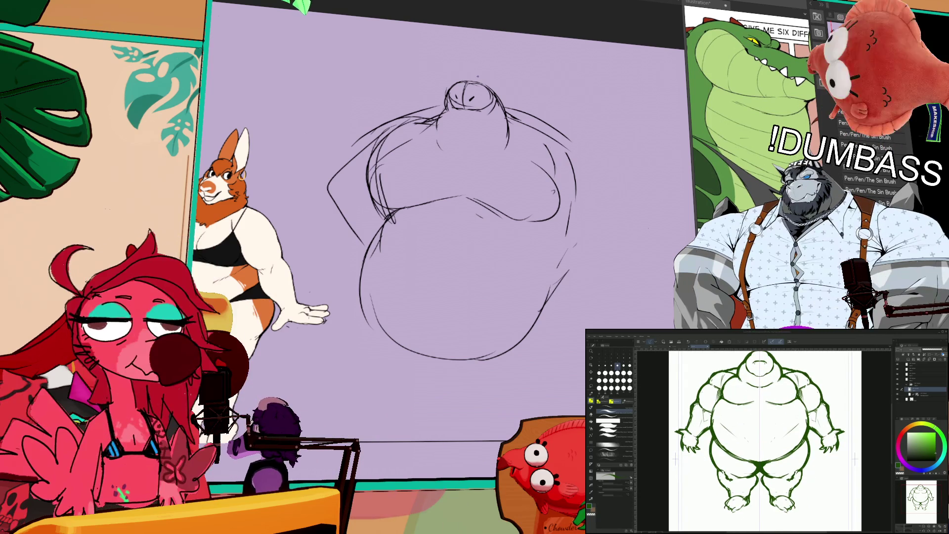
scroll(766, 440, up, 1)
key(p)
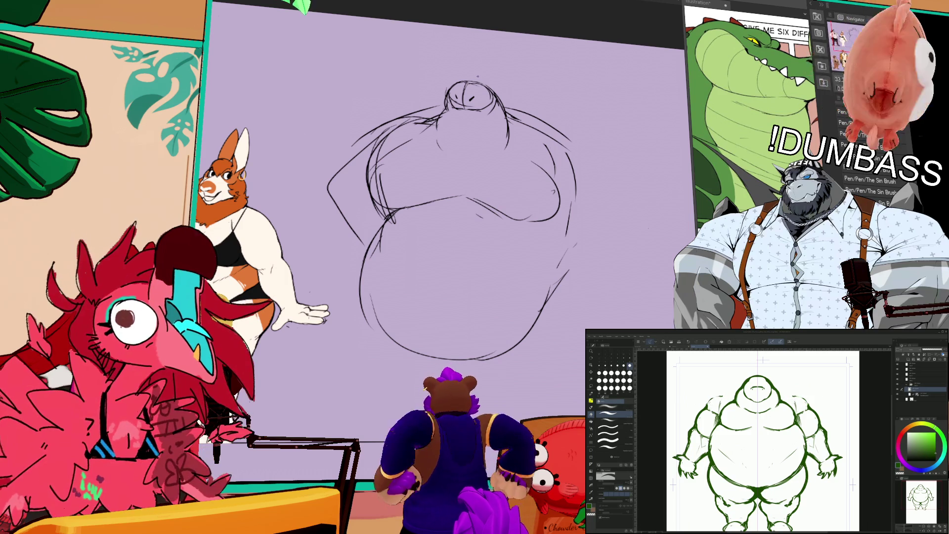
key(b)
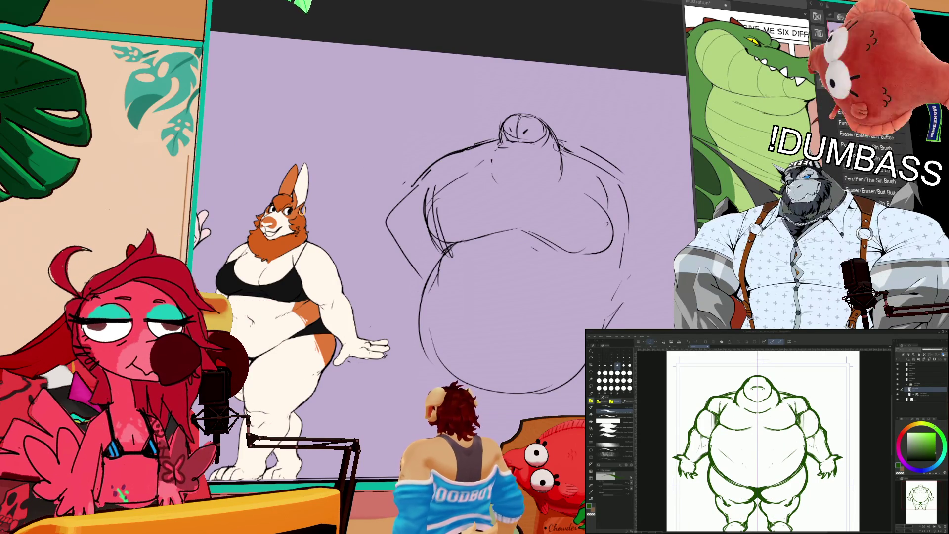
Step: Select the sketch's head, lift it higher above the chest, then deselect
mouse_move(496, 141)
mouse_down()
mouse_move(487, 166)
mouse_move(502, 102)
mouse_move(564, 121)
mouse_up()
drag(568, 138, 527, 180)
drag(490, 94, 487, 149)
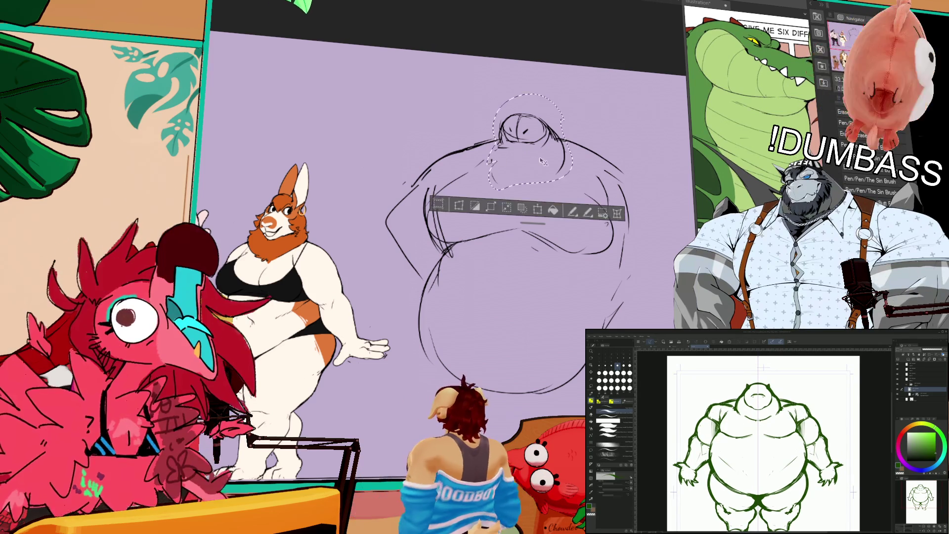
drag(524, 124, 522, 109)
key(ctrl+d)
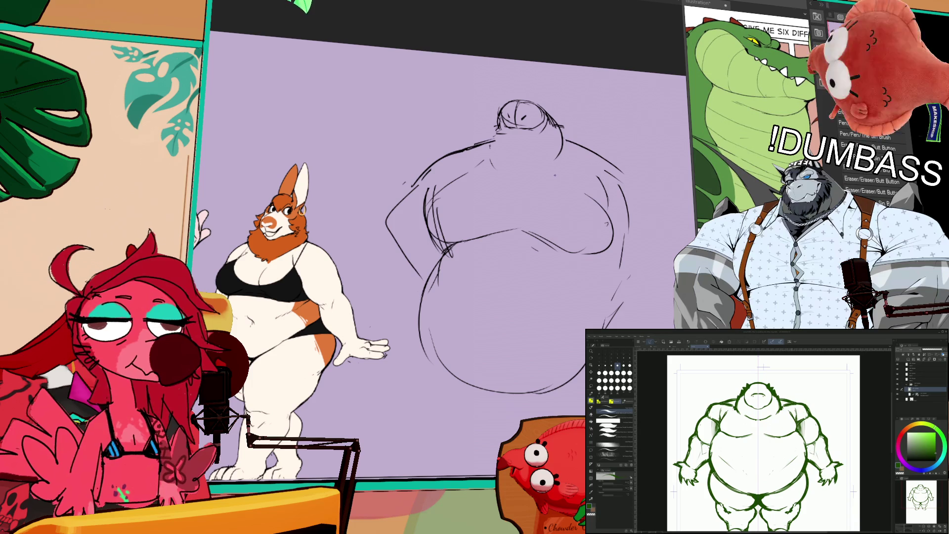
key(m)
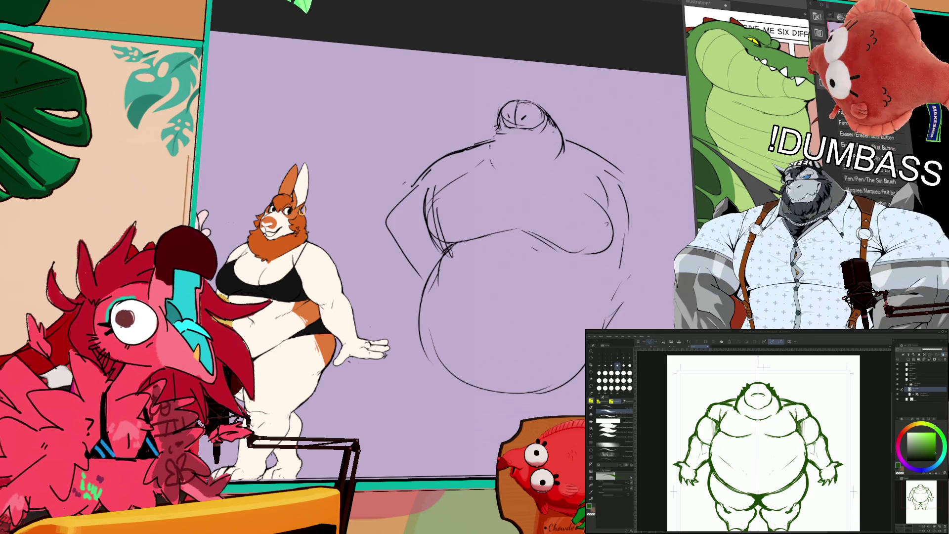
key(ctrl+d)
key(e)
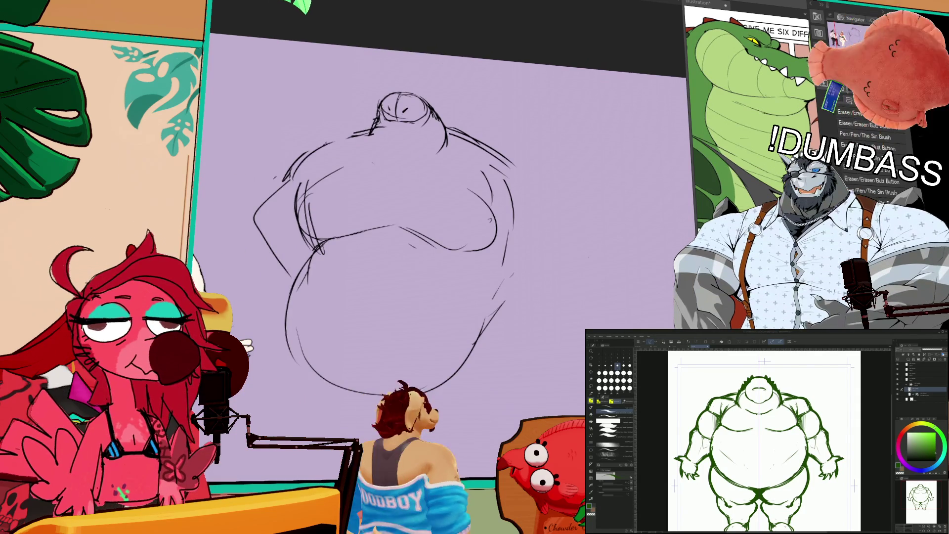
Step: Add three pencil strokes on the upper right belly and a small stroke near the head
drag(446, 126, 469, 126)
drag(529, 159, 516, 201)
drag(497, 157, 514, 166)
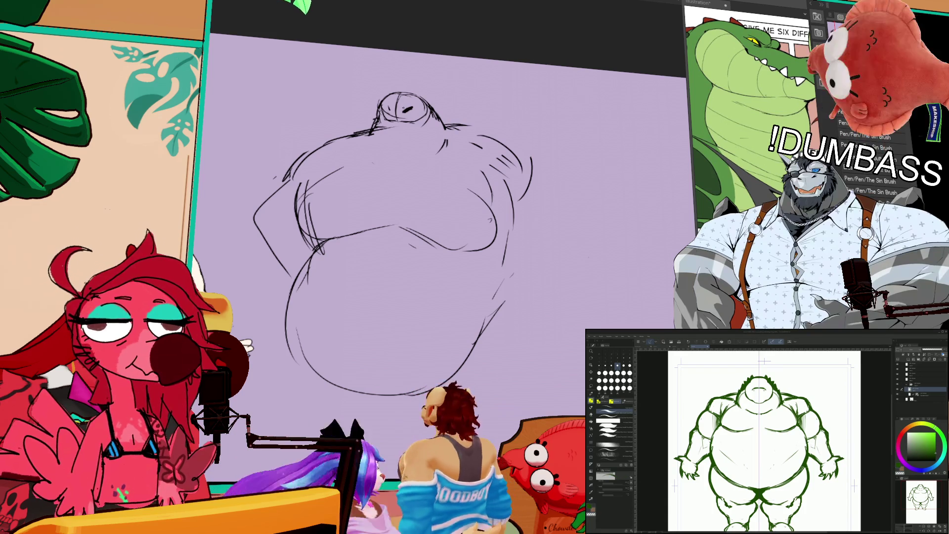
drag(393, 106, 398, 110)
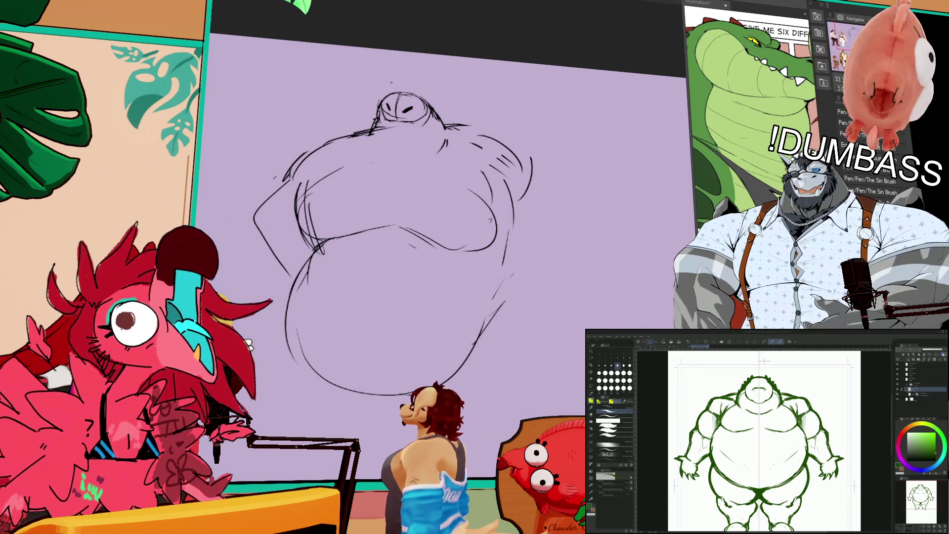
scroll(764, 440, up, 1)
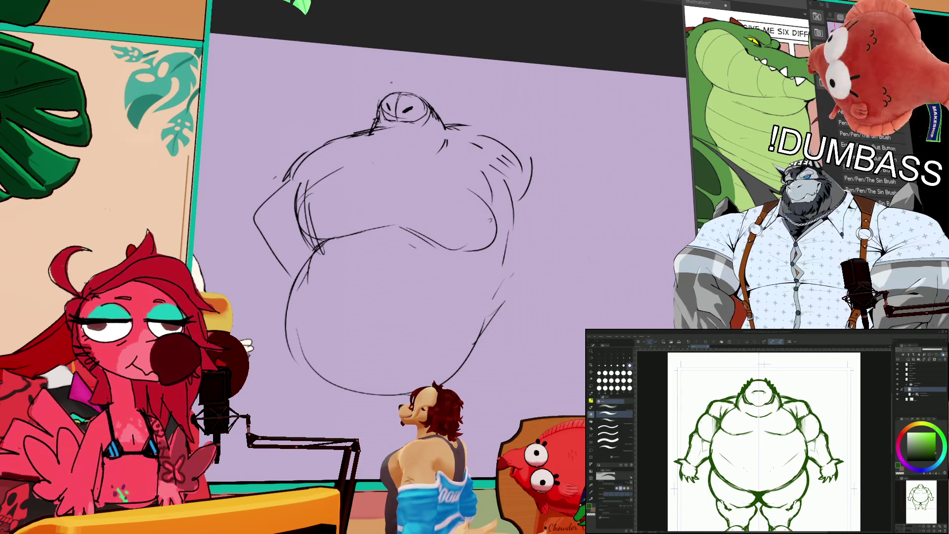
scroll(764, 440, up, 4)
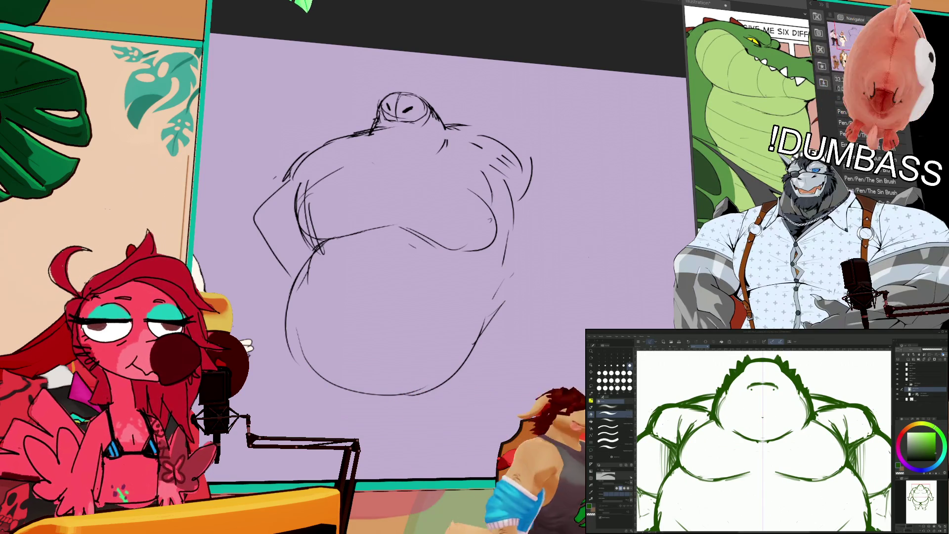
Step: Erase and re-stroke the sketch's left belly edge, trimming the lower-left outline
key(b)
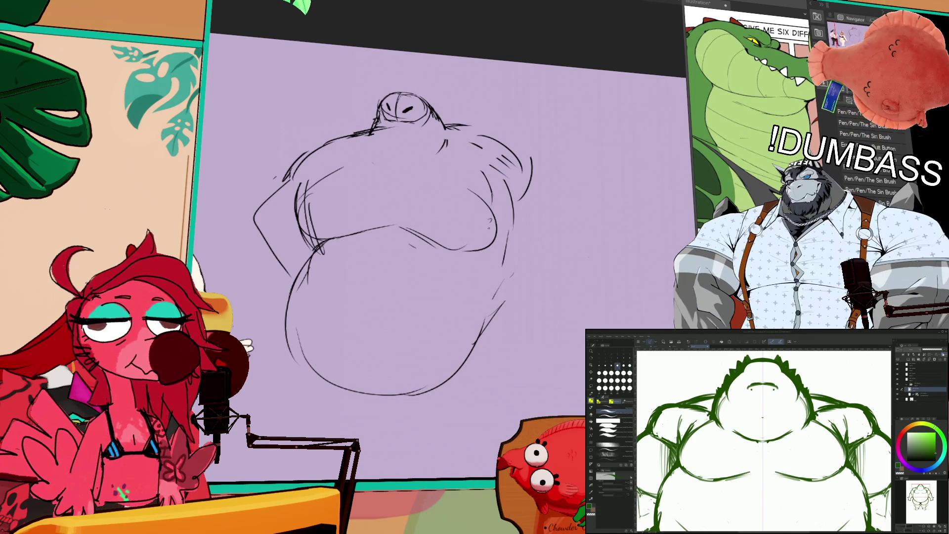
mouse_move(319, 255)
mouse_down()
mouse_move(299, 280)
mouse_move(322, 247)
mouse_move(289, 329)
mouse_up()
drag(324, 238, 304, 296)
drag(306, 262, 301, 286)
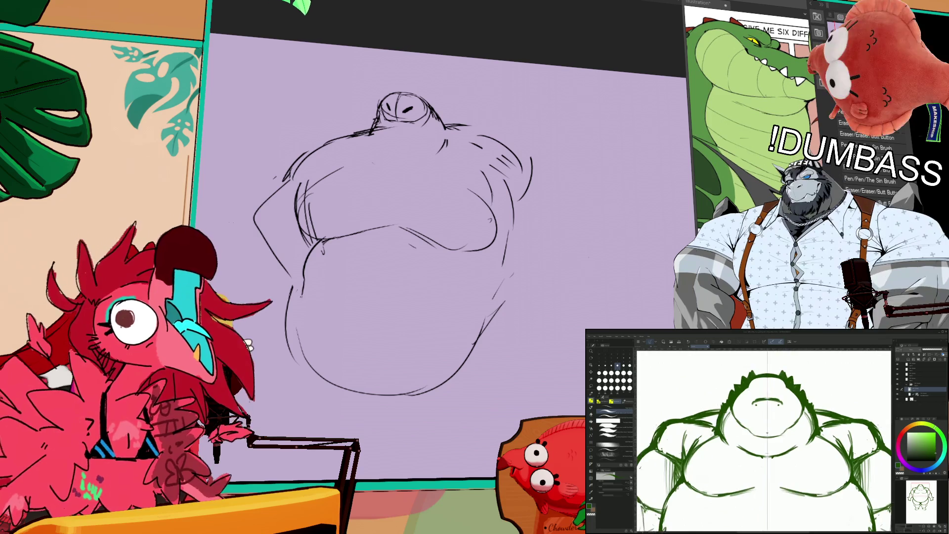
drag(297, 329, 324, 360)
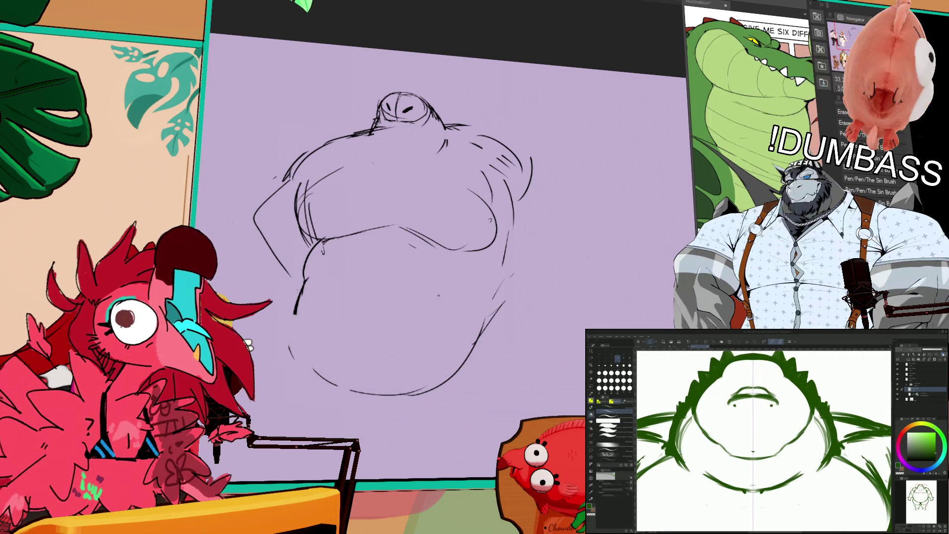
Step: Undo the stray strokes near the green figure's mouth
key(p)
key(ctrl+z)
key(ctrl+z)
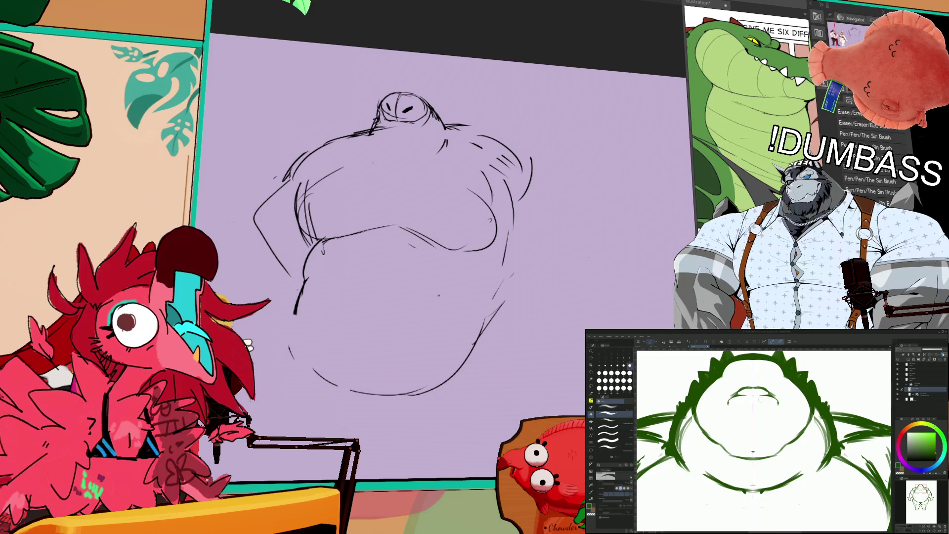
key(e)
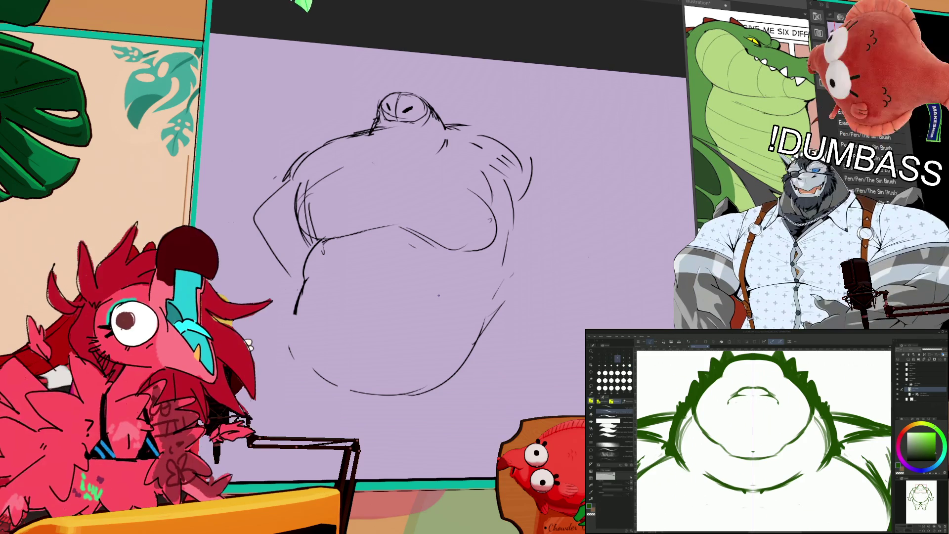
scroll(763, 436, up, 2)
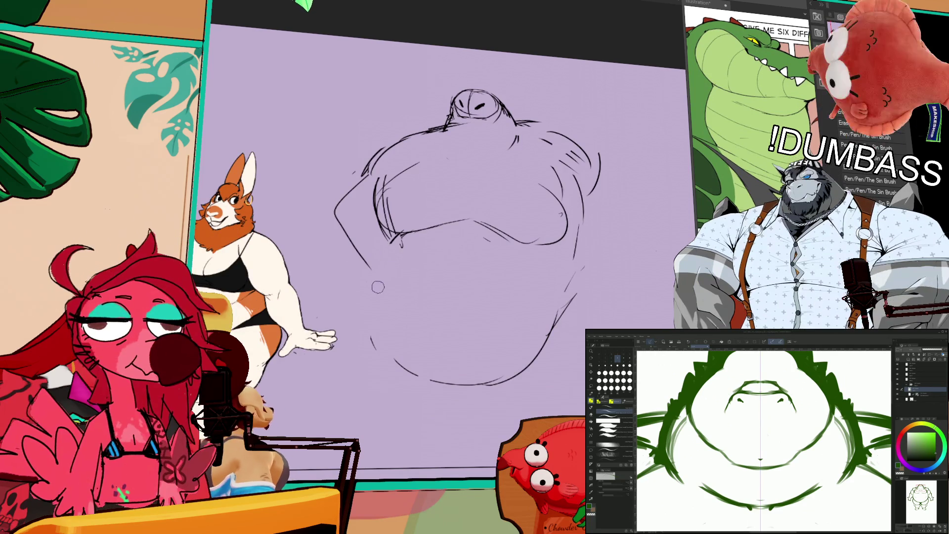
Step: Redraw the lower-left curve and the bottom belly outline as one clean line
mouse_move(391, 270)
mouse_down()
mouse_move(375, 288)
mouse_move(375, 324)
mouse_move(422, 381)
mouse_up()
drag(370, 297, 413, 373)
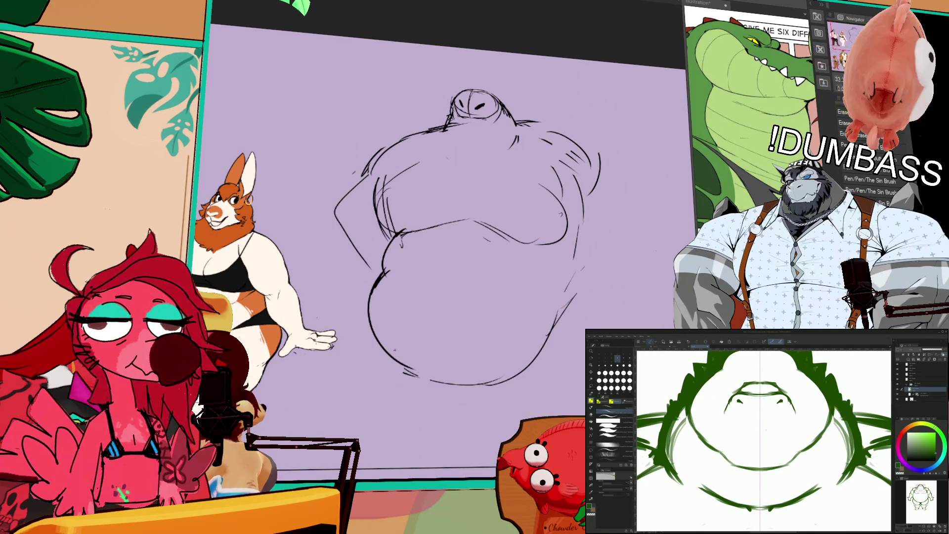
key(e)
mouse_move(495, 382)
mouse_down()
mouse_move(445, 377)
mouse_move(495, 379)
mouse_up()
mouse_move(405, 366)
mouse_down()
mouse_move(492, 383)
mouse_move(442, 378)
mouse_move(532, 380)
mouse_move(440, 372)
mouse_up()
mouse_move(495, 383)
mouse_down()
mouse_move(445, 371)
mouse_move(529, 386)
mouse_move(487, 381)
mouse_move(566, 326)
mouse_up()
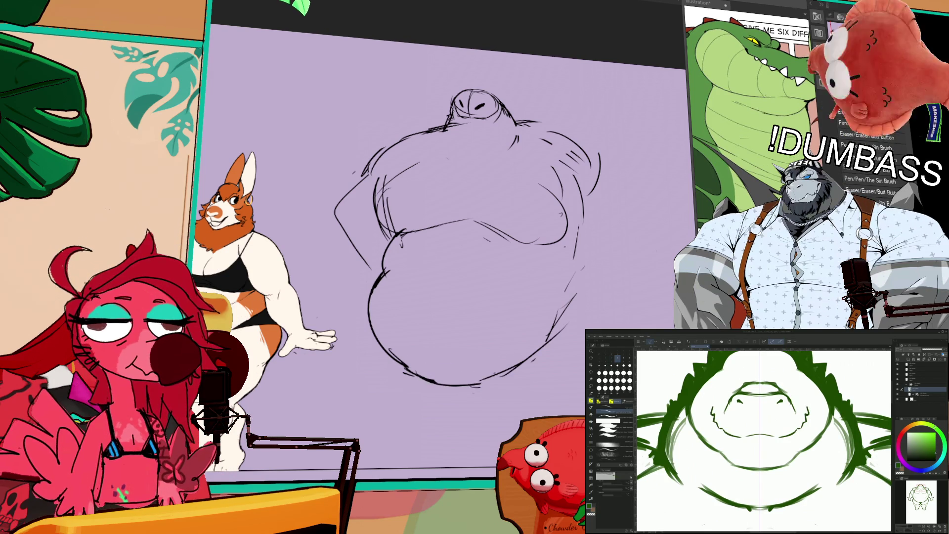
drag(470, 266, 491, 274)
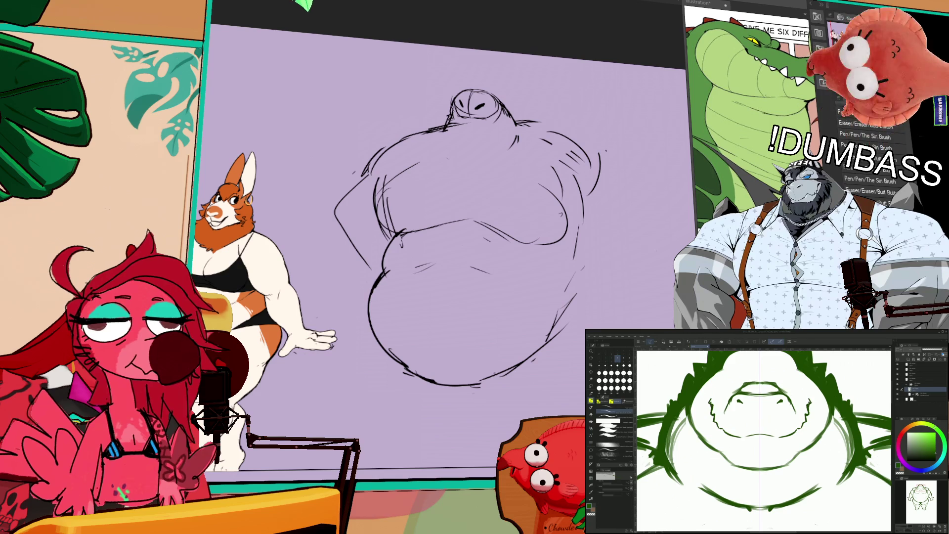
Step: Clear the upper-belly selection and pan to the figure sketch with the animal word list
mouse_move(414, 239)
mouse_down()
mouse_move(403, 233)
mouse_move(490, 153)
mouse_move(564, 183)
mouse_move(459, 235)
mouse_move(487, 146)
mouse_up()
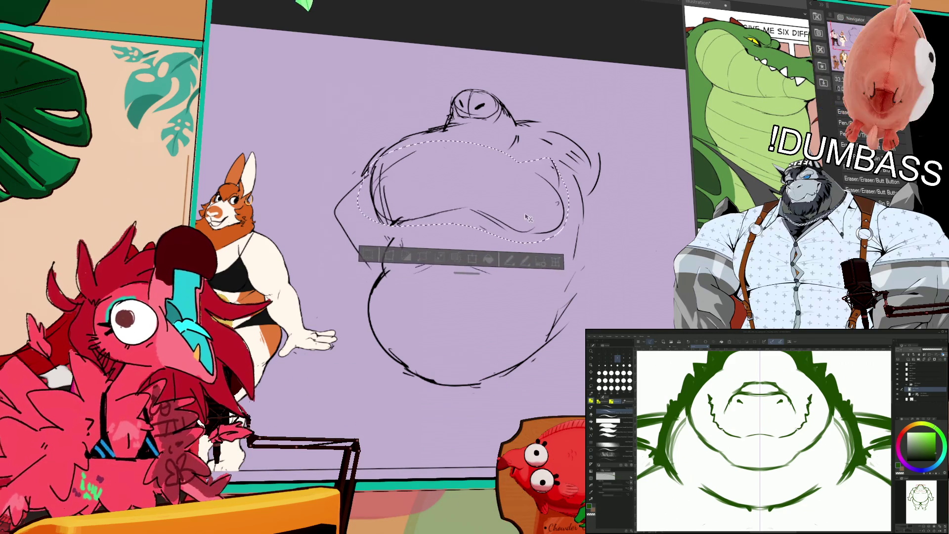
key(ctrl+d)
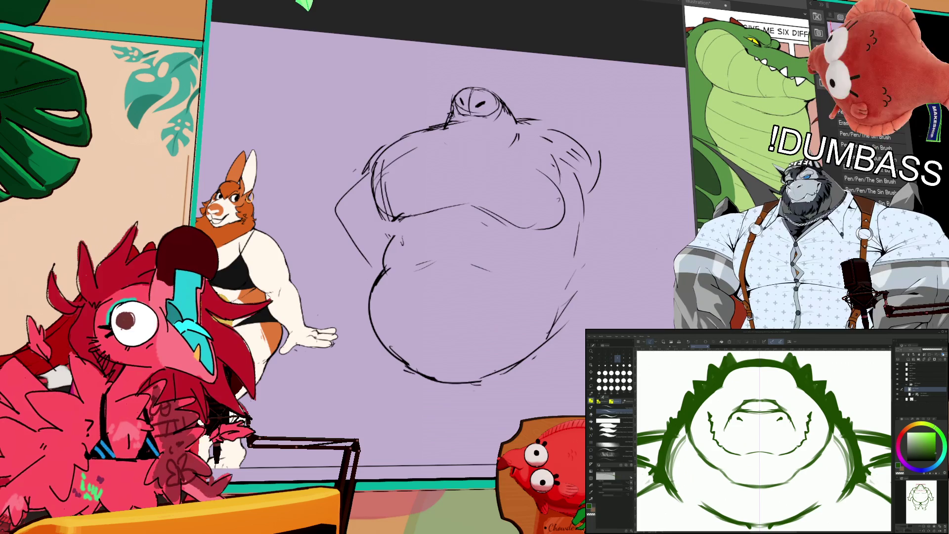
drag(318, 95, 229, 70)
drag(372, 339, 538, 91)
mouse_move(445, 246)
mouse_down()
mouse_move(491, 213)
mouse_move(523, 251)
mouse_move(503, 244)
mouse_up()
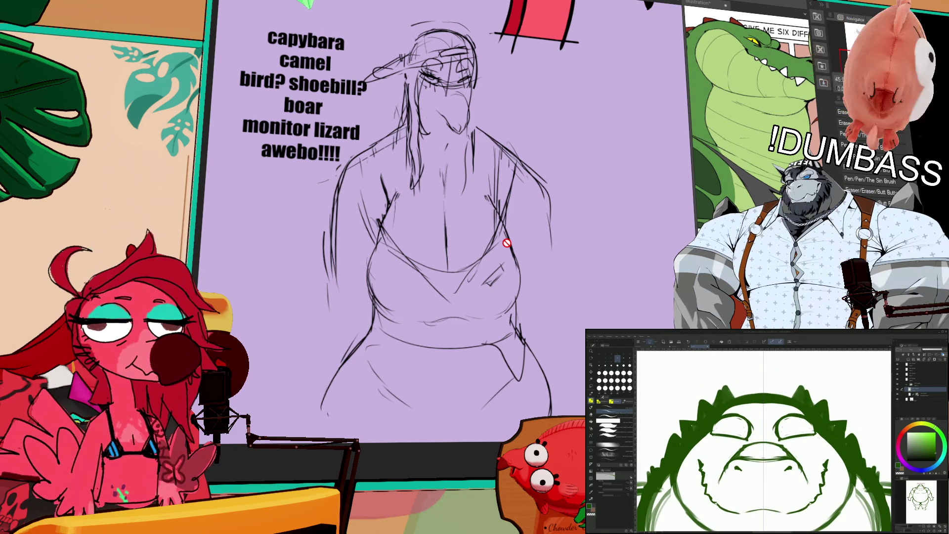
Step: Draw symmetric spikes across the top of the green figure's head with the pen
key(b)
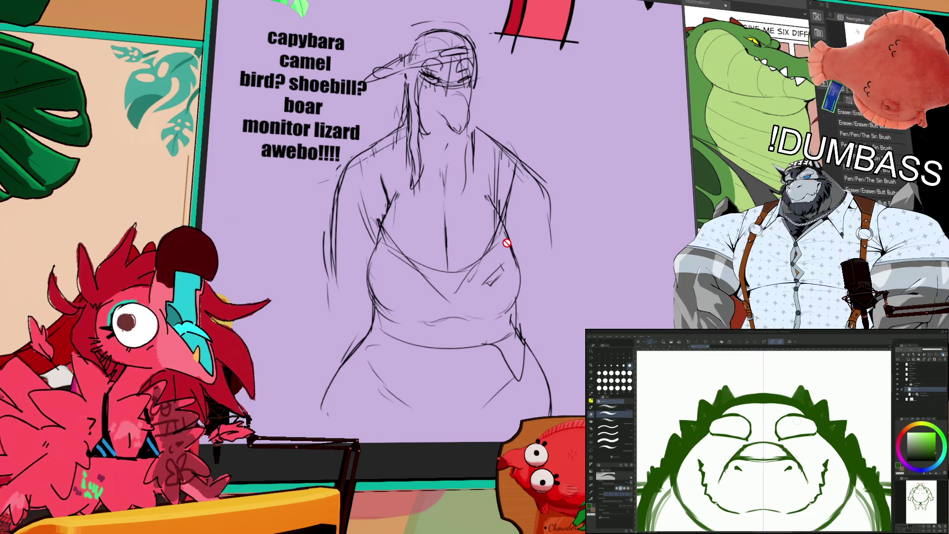
key(e)
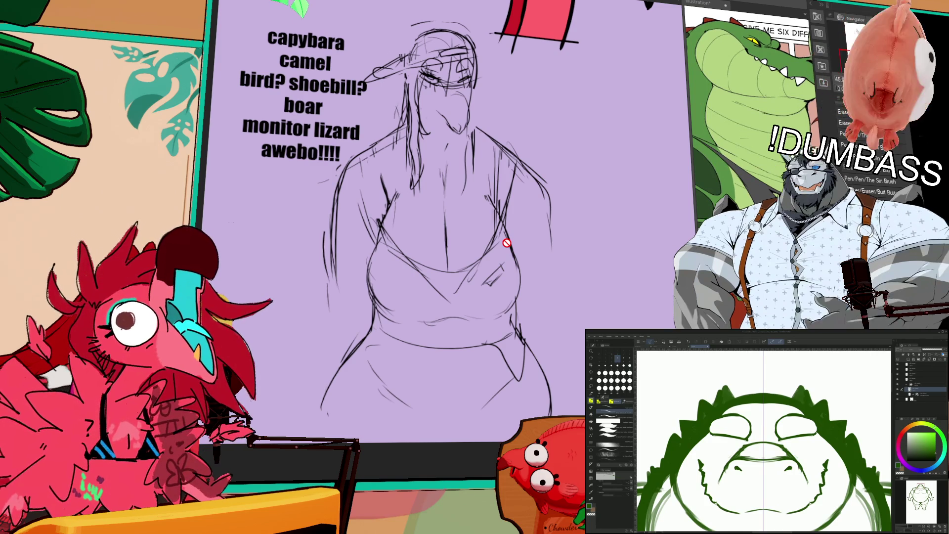
drag(721, 392, 725, 380)
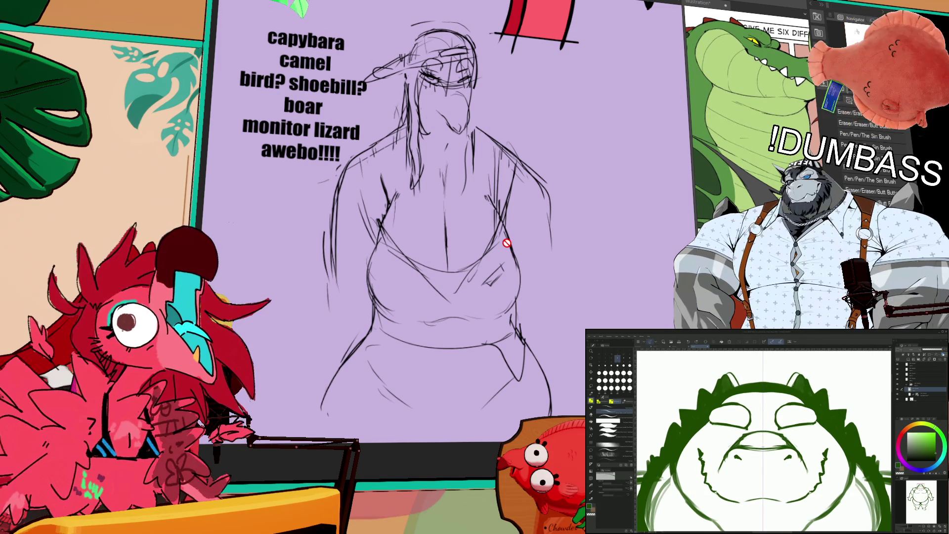
scroll(764, 440, up, 1)
scroll(764, 440, up, 2)
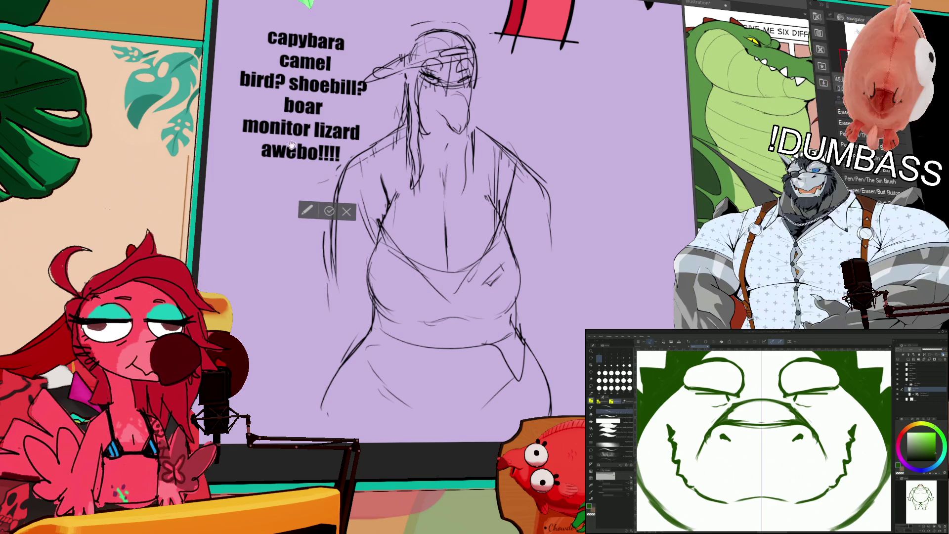
Step: Add 'platypus' below the animal list, positioned and sized to match the other entries
click(293, 181)
text(plat)
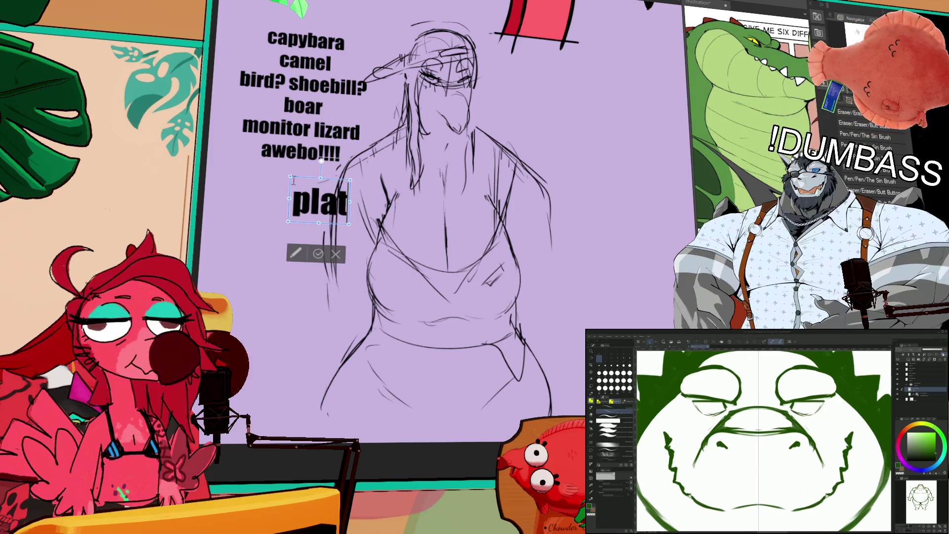
text(ypus?)
key(BackSpace)
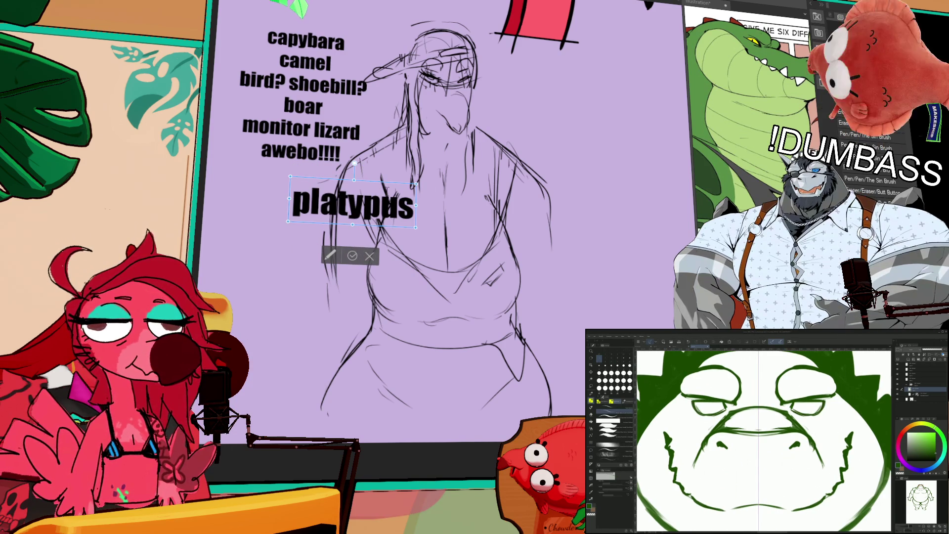
drag(394, 187, 336, 179)
mouse_move(357, 220)
mouse_down()
mouse_move(319, 195)
mouse_move(318, 176)
mouse_up()
key(Escape)
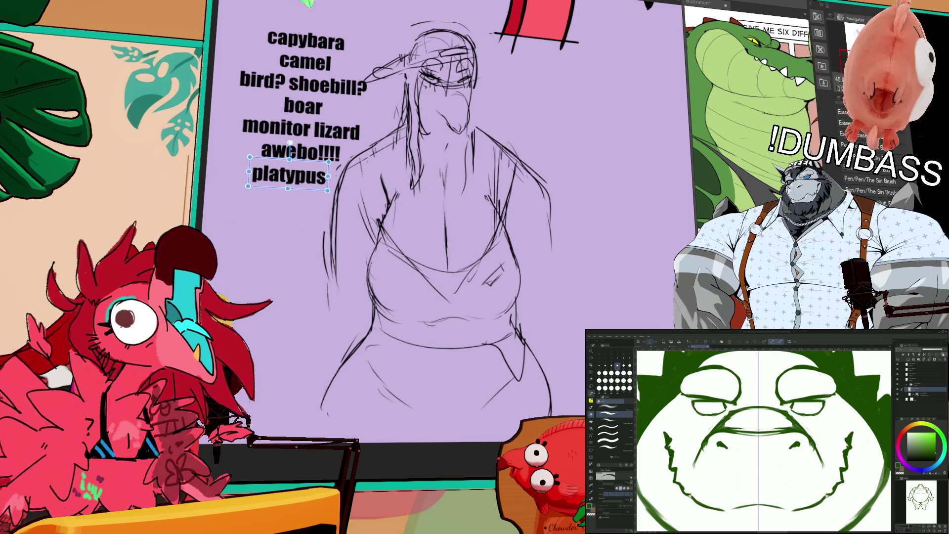
key(Escape)
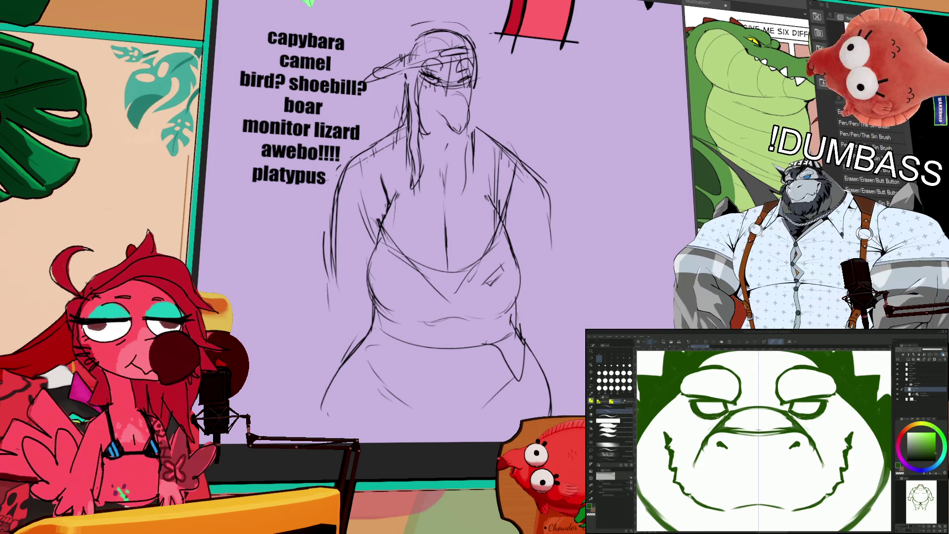
Step: Try drawing pupils into both eyes at a new brush size, then undo them
click(630, 365)
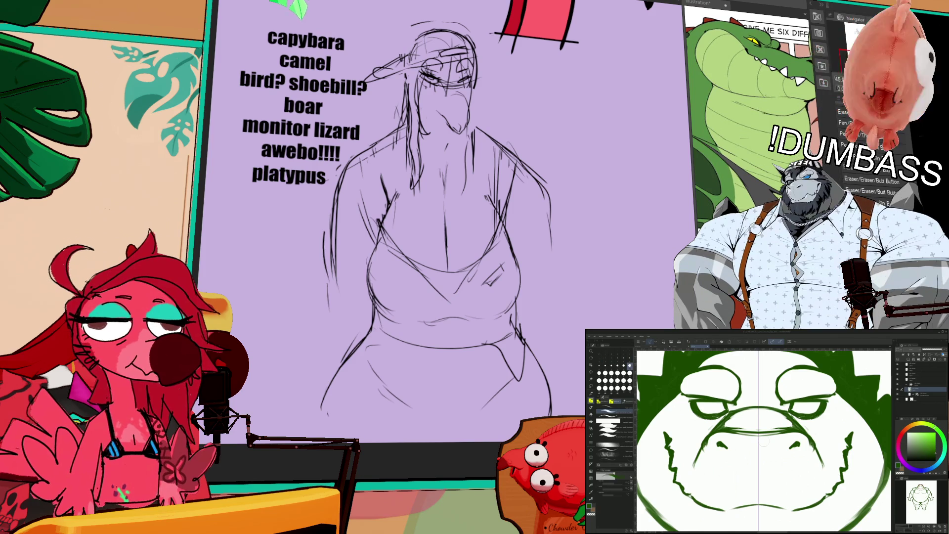
drag(797, 408, 814, 409)
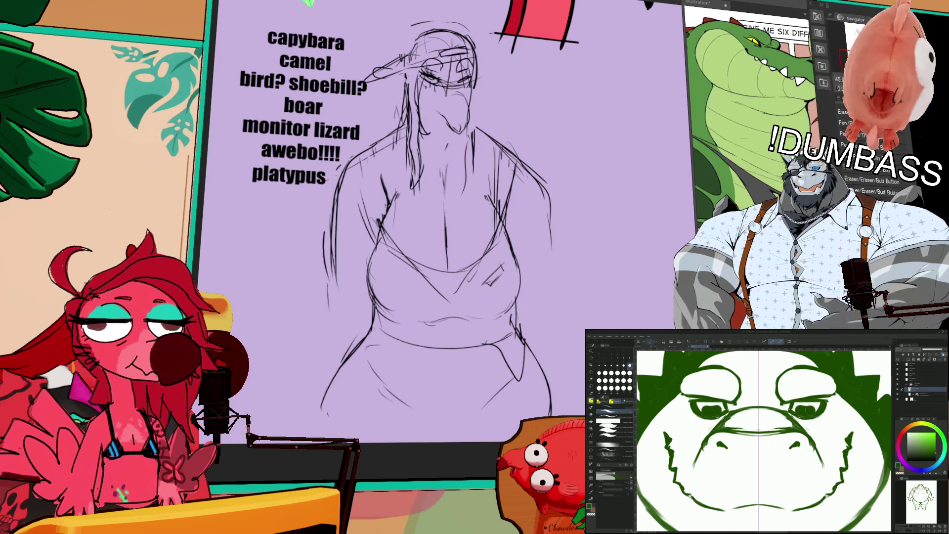
key(ctrl+z)
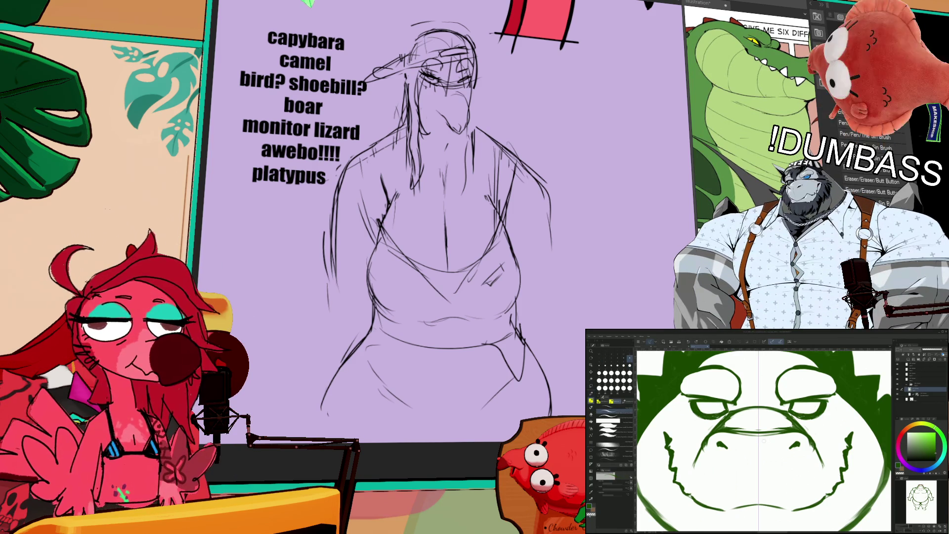
scroll(764, 440, up, 2)
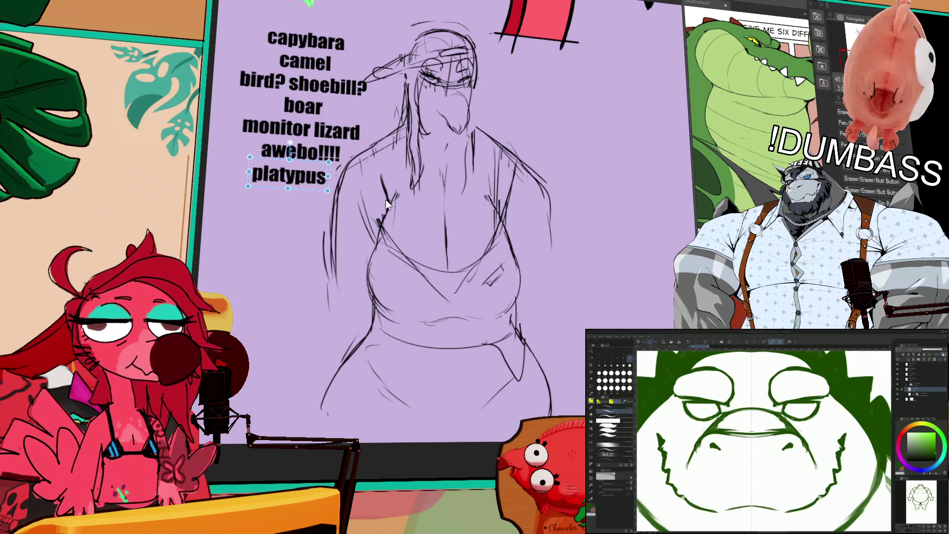
Step: Add 'civet' to the animal list text under platypus
click(317, 179)
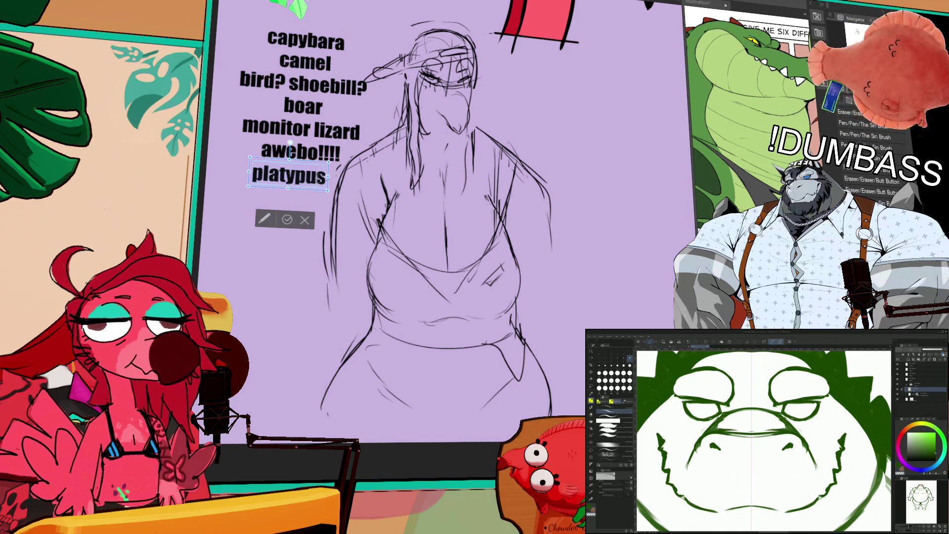
text(civet)
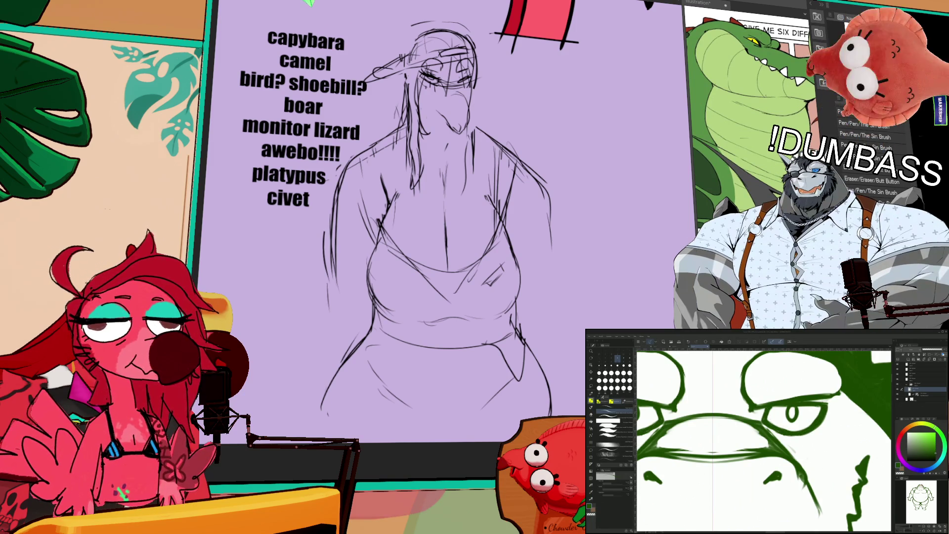
scroll(764, 440, down, 2)
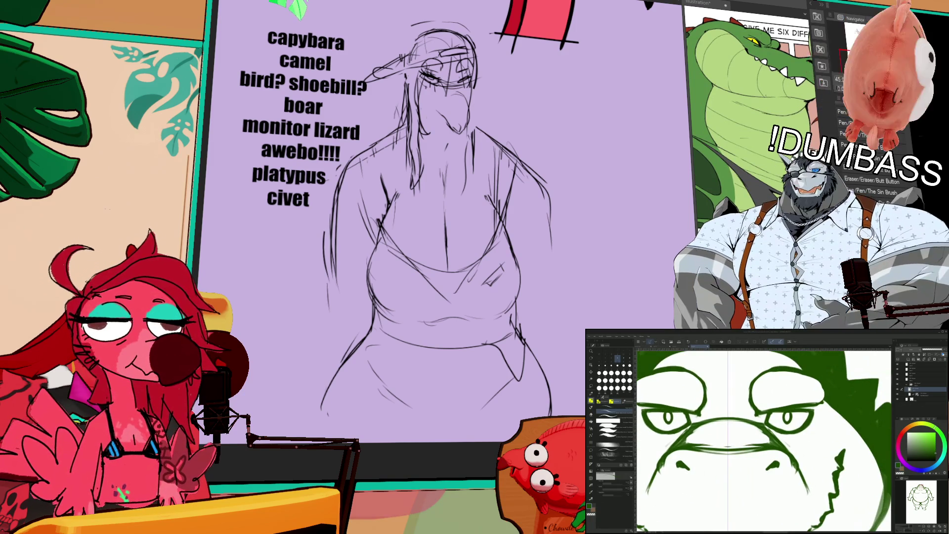
scroll(786, 420, up, 2)
Step: Zoom into the crocodile face and erase stray bits of the lines under both eyes
key(e)
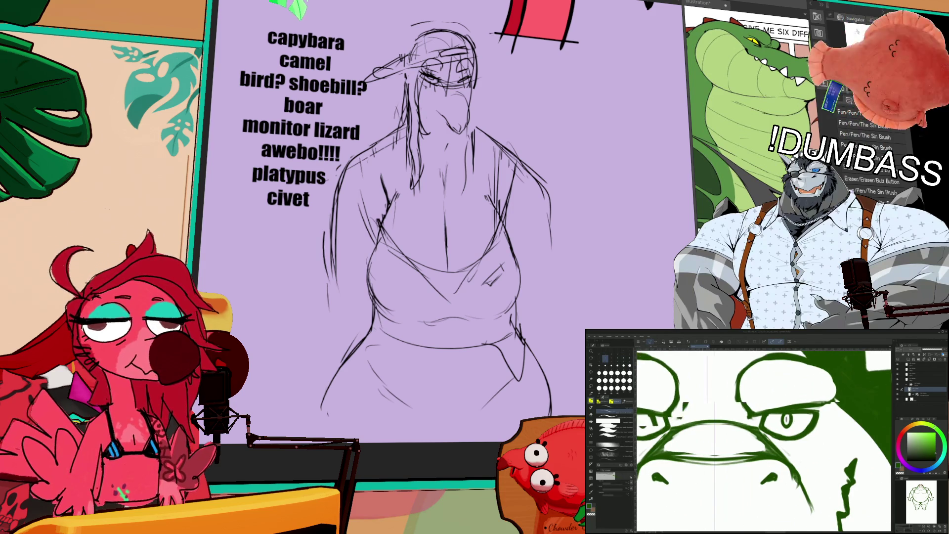
scroll(764, 440, up, 2)
scroll(764, 440, down, 4)
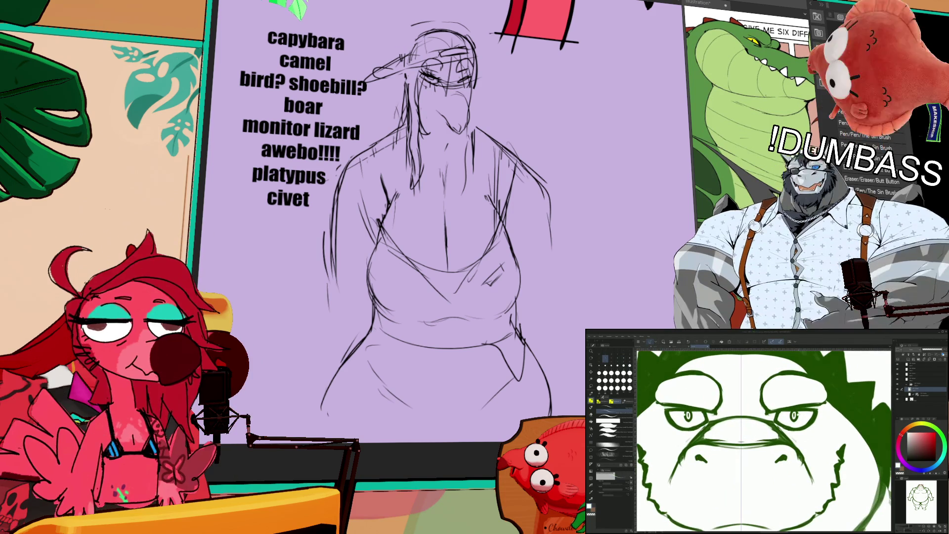
scroll(764, 440, down, 5)
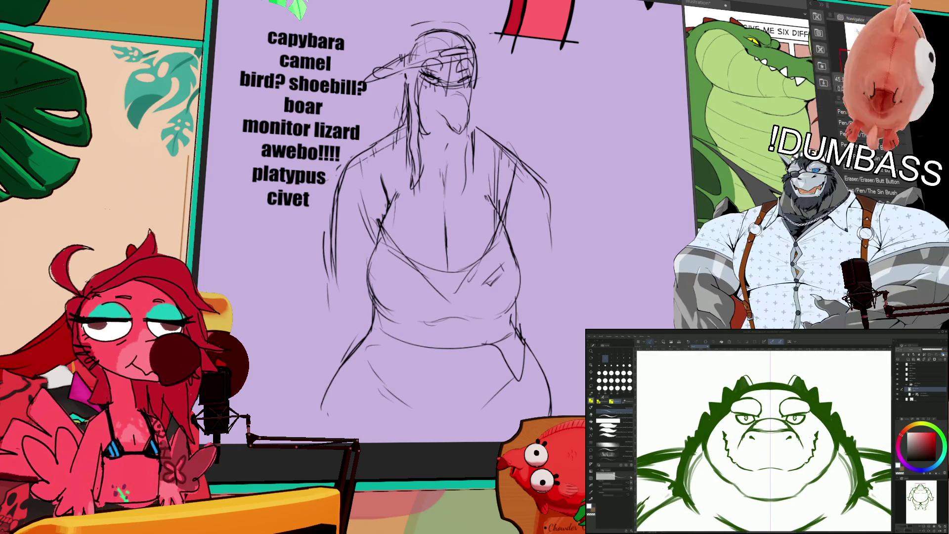
key(b)
scroll(764, 440, up, 1)
scroll(764, 440, up, 2)
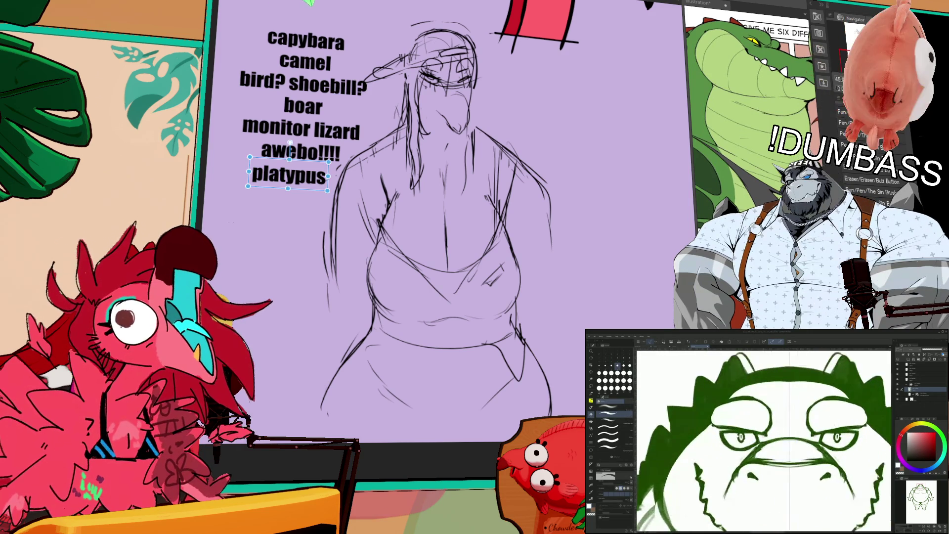
drag(719, 420, 684, 427)
Step: Add 'tasmaniandevil' on a new line below civet and nudge the list slightly left
double_click(317, 197)
text(civet)
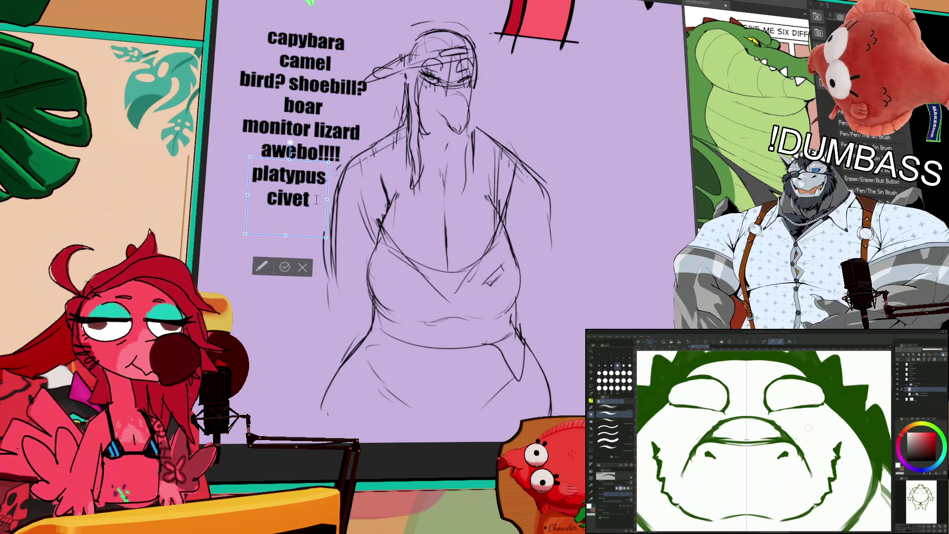
key(Return)
text(tasmaniandevil)
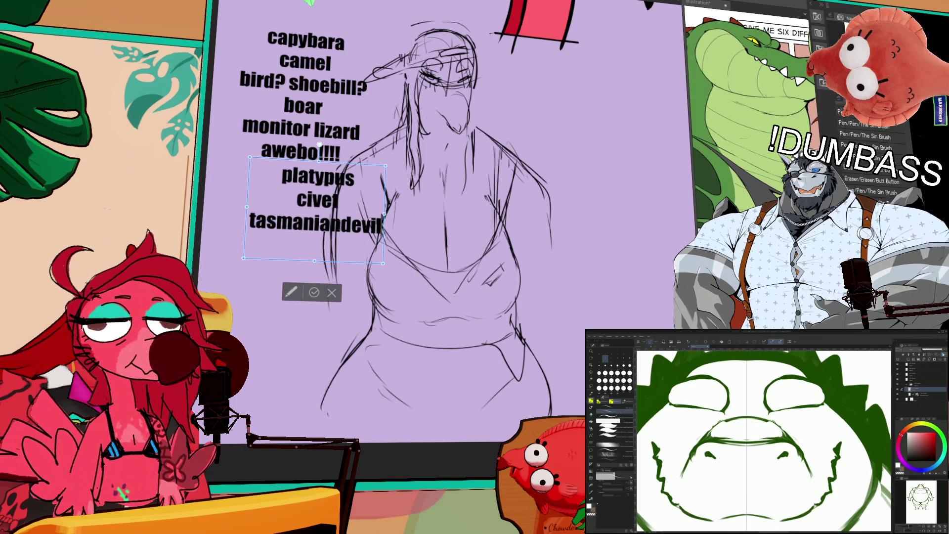
drag(321, 164, 319, 166)
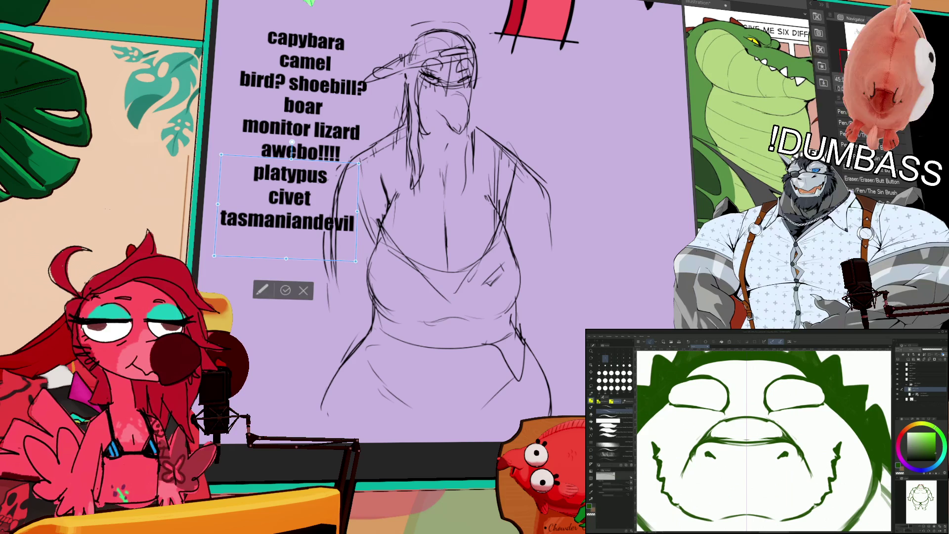
key(Return)
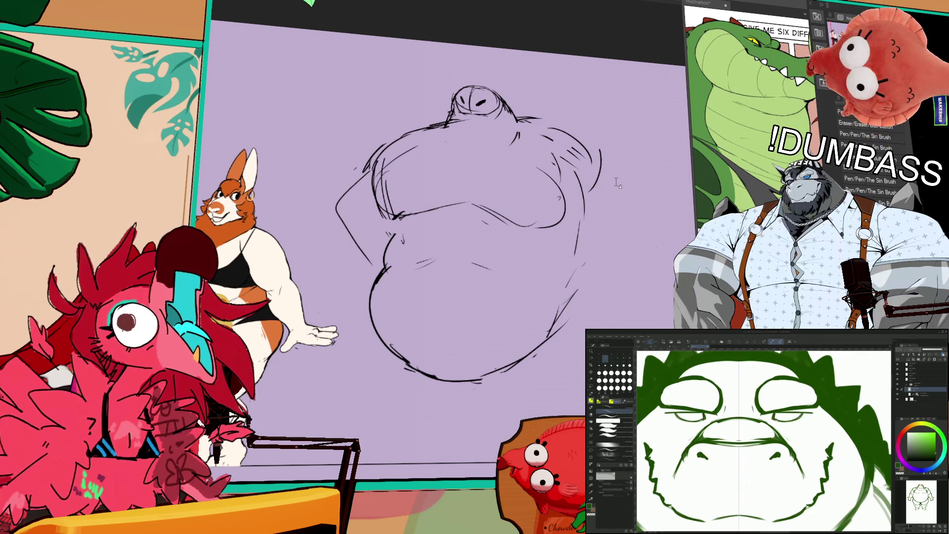
Step: Draw a freehand lasso selection around the belly of the round-bellied sketch
key(p)
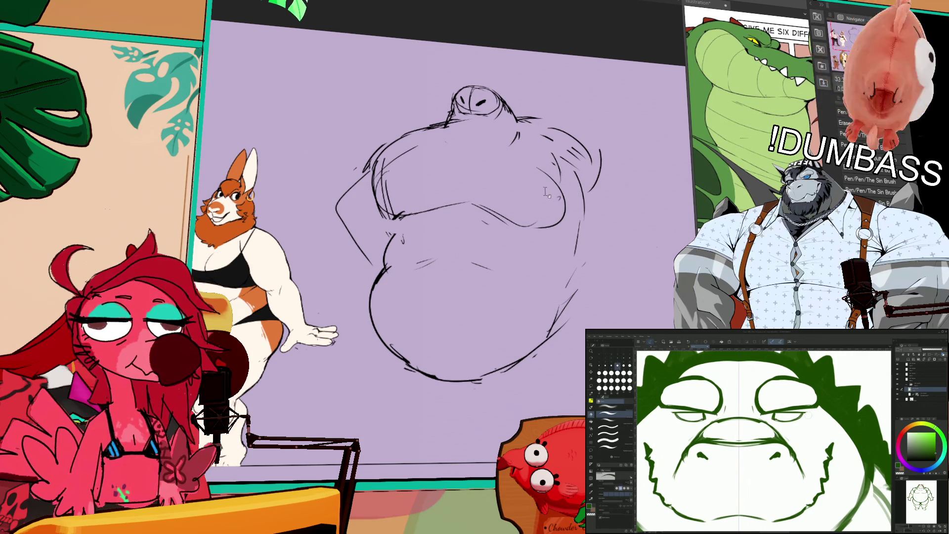
mouse_move(355, 200)
mouse_down()
mouse_move(559, 163)
mouse_move(565, 337)
mouse_move(374, 324)
mouse_up()
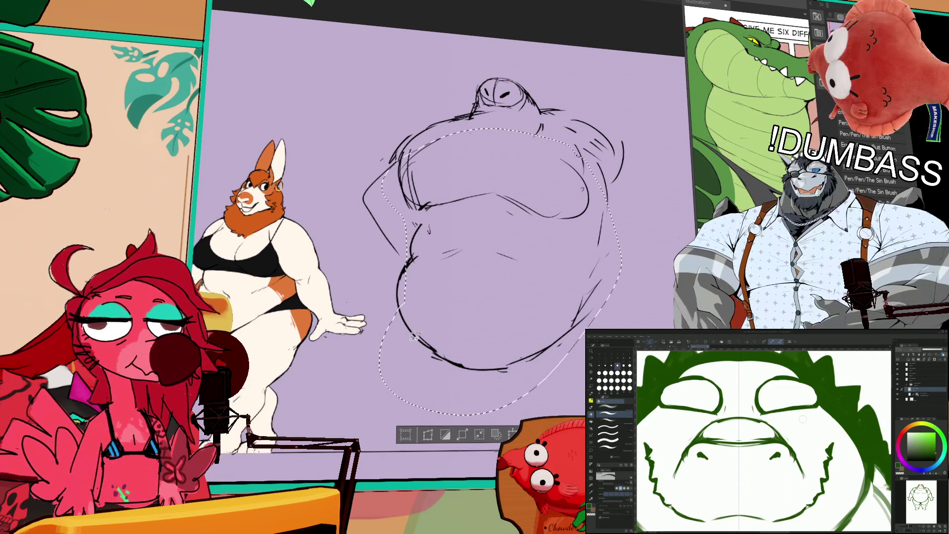
Step: Nudge the selected belly upward, deselect, and sketch the left and right arms
drag(501, 252, 500, 238)
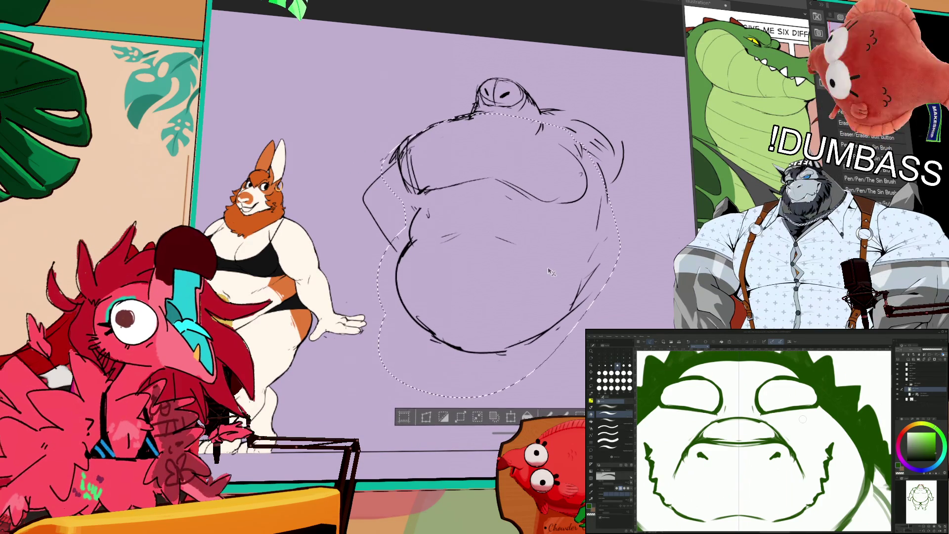
key(ctrl+d)
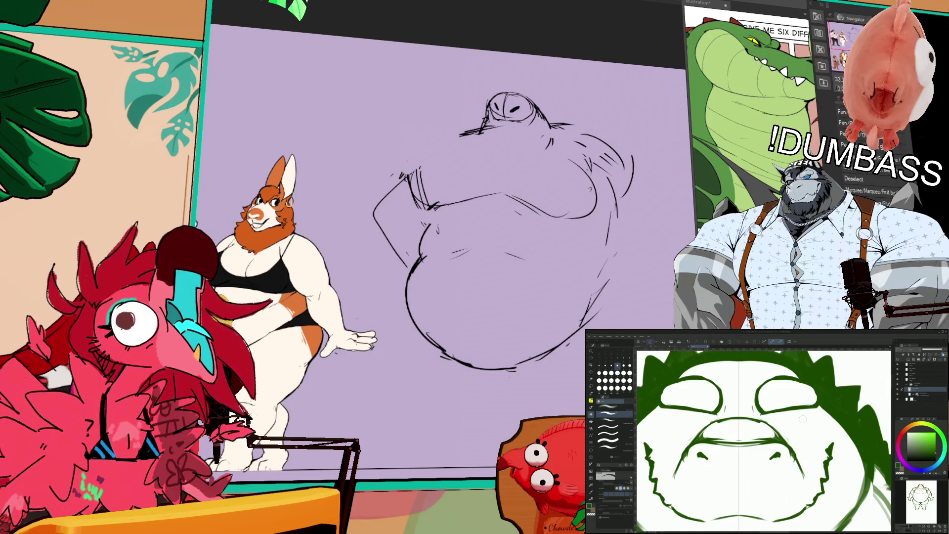
mouse_move(415, 156)
mouse_down()
mouse_move(380, 185)
mouse_move(372, 220)
mouse_move(408, 235)
mouse_move(439, 230)
mouse_up()
drag(616, 207, 596, 237)
drag(630, 159, 634, 151)
drag(601, 210, 658, 226)
drag(632, 157, 659, 237)
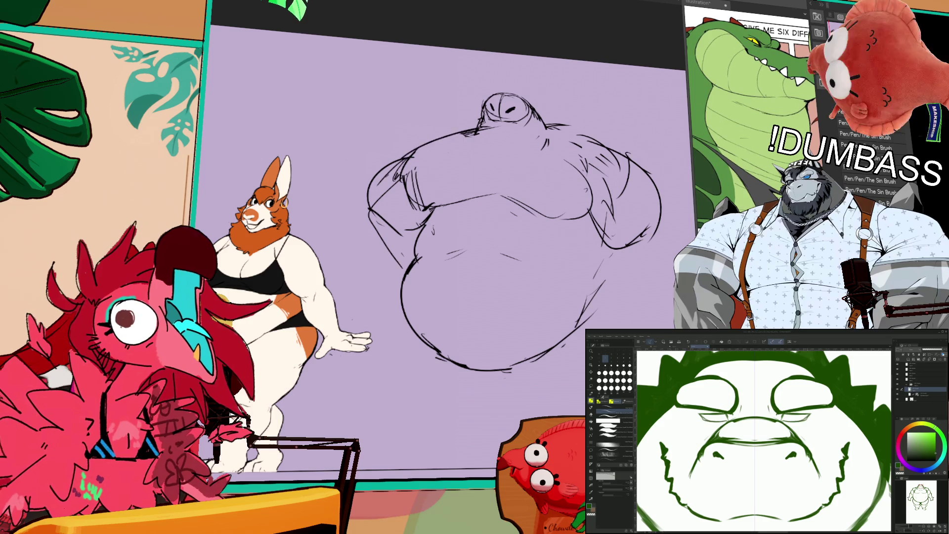
Step: Refine the upper-left belly edge, right shoulder, line under the head and left chest
drag(396, 158, 478, 127)
key(ctrl+z)
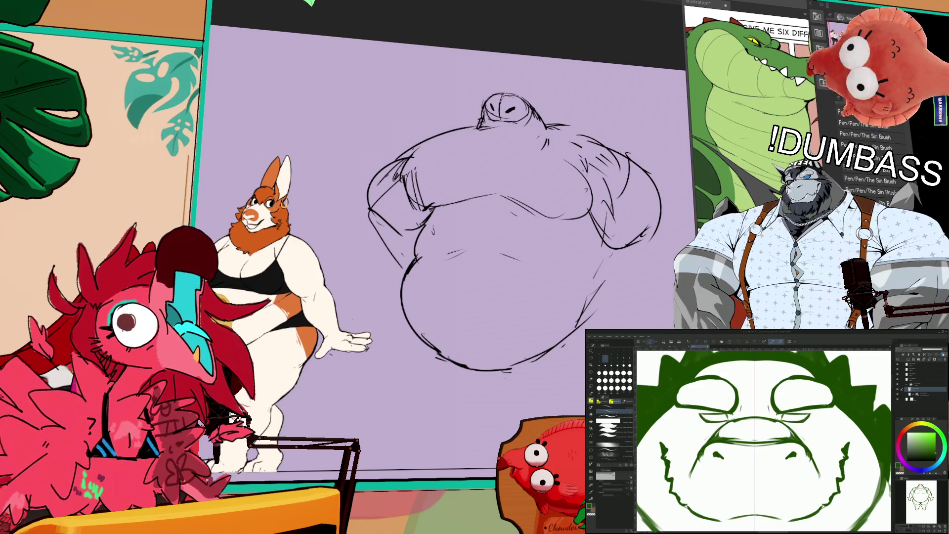
drag(421, 137, 473, 125)
mouse_move(546, 119)
mouse_down()
mouse_move(615, 151)
mouse_move(632, 172)
mouse_up()
drag(489, 118, 475, 133)
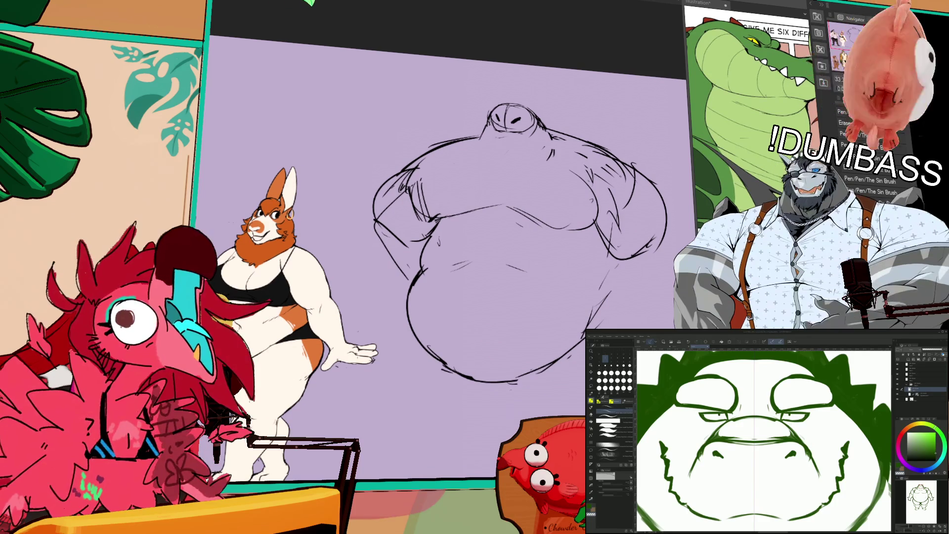
mouse_move(413, 178)
mouse_down()
mouse_move(426, 220)
mouse_move(479, 207)
mouse_move(468, 188)
mouse_move(390, 200)
mouse_move(395, 232)
mouse_move(372, 221)
mouse_up()
Step: Erase stray left chest and arm lines and undo the extra short left-arm stroke
key(e)
key(p)
key(ctrl+z)
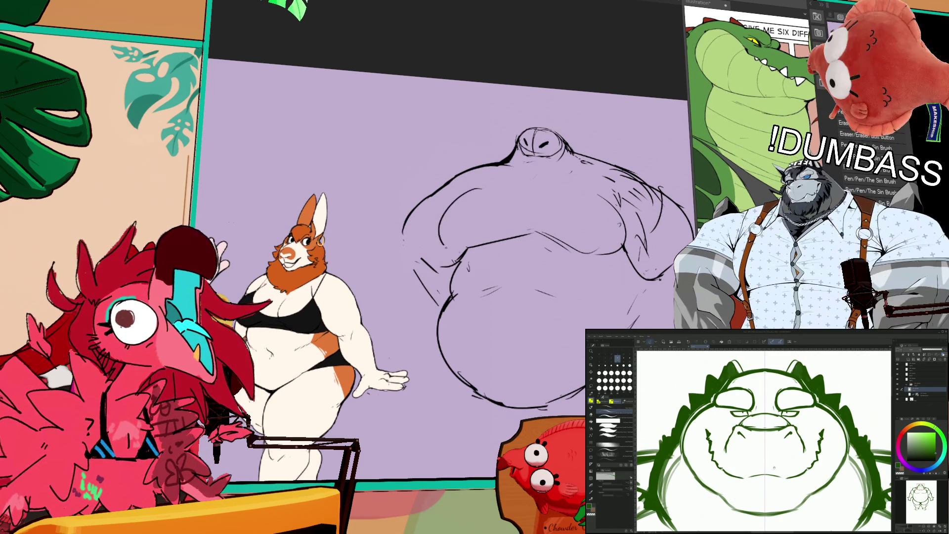
Step: Remove the old jagged teeth lines around the crocodile's mouth
scroll(774, 468, up, 2)
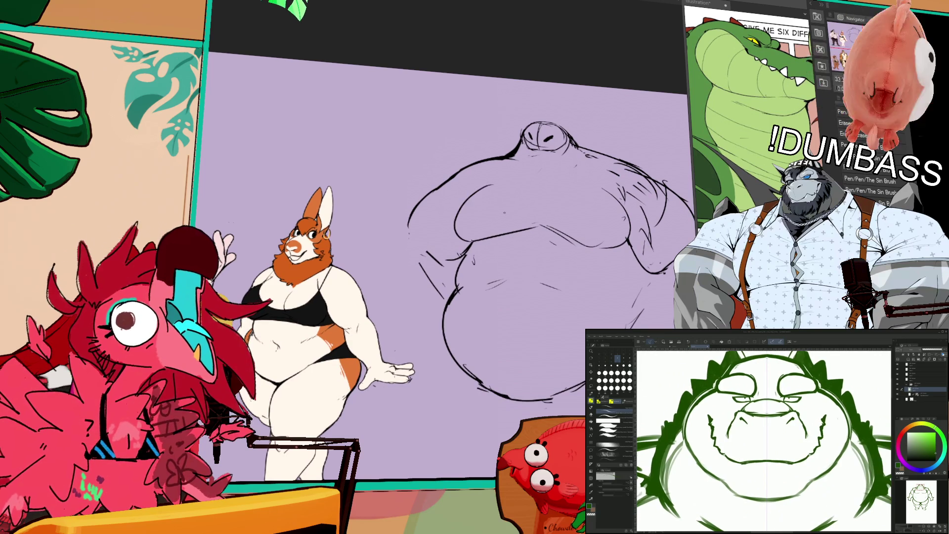
key(e)
key(ctrl+z)
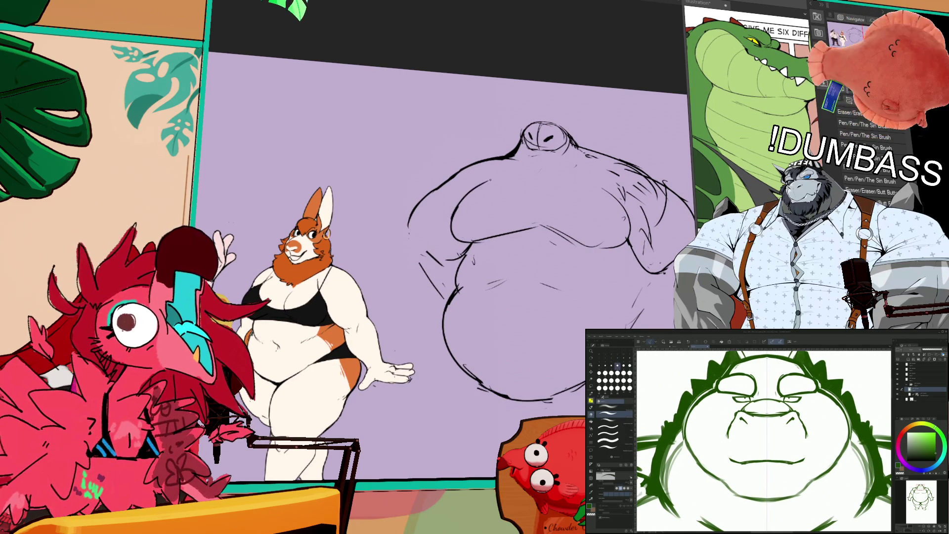
key(p)
scroll(764, 440, up, 1)
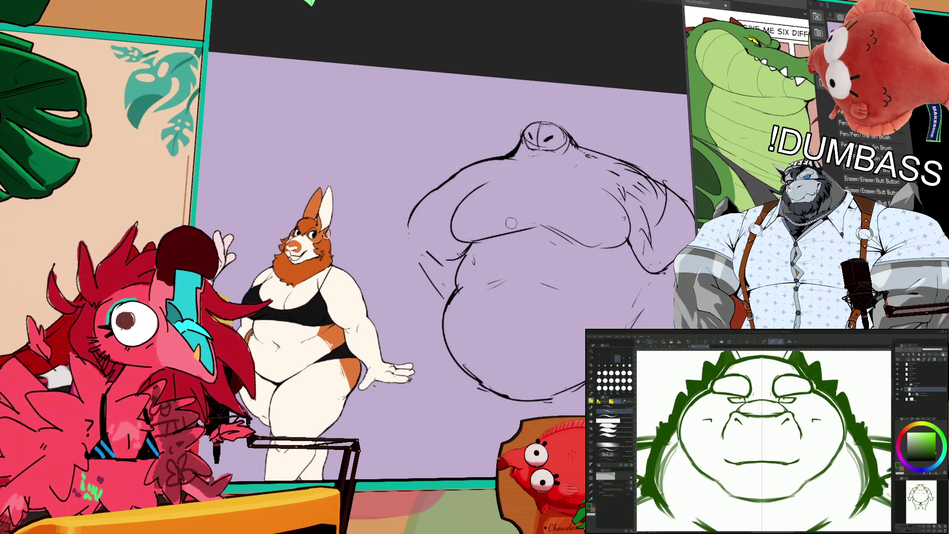
Step: Draw smile lines at both mouth corners and add pointed teeth along the grin
drag(818, 419, 828, 422)
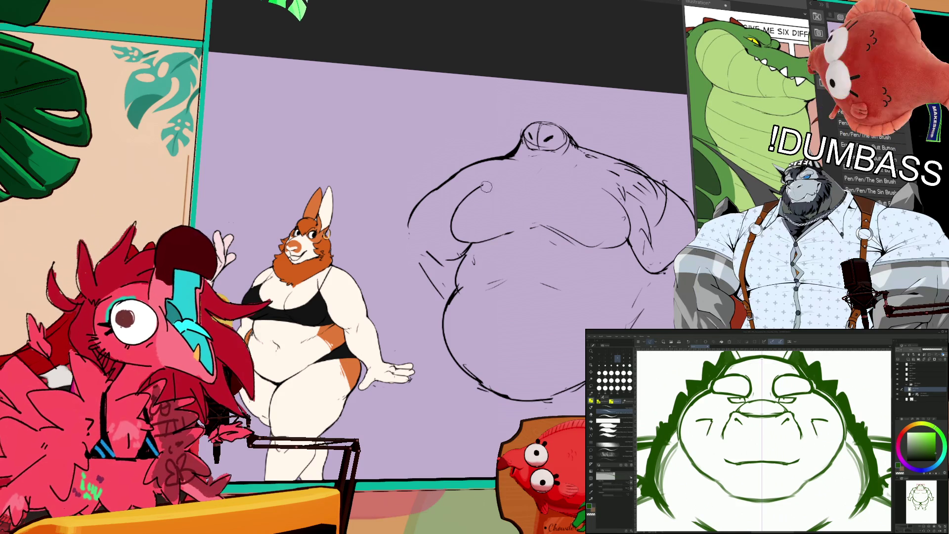
drag(709, 437, 721, 459)
drag(816, 437, 804, 459)
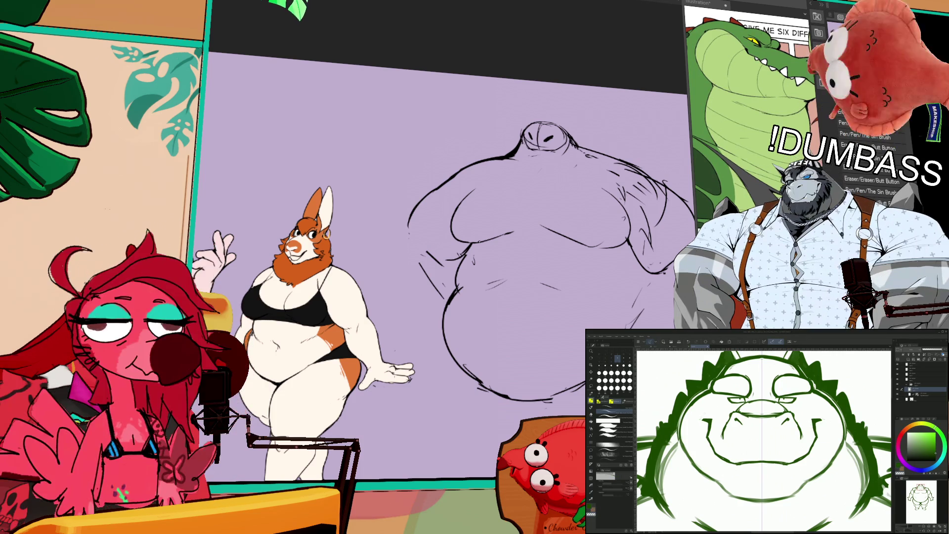
drag(464, 274, 467, 255)
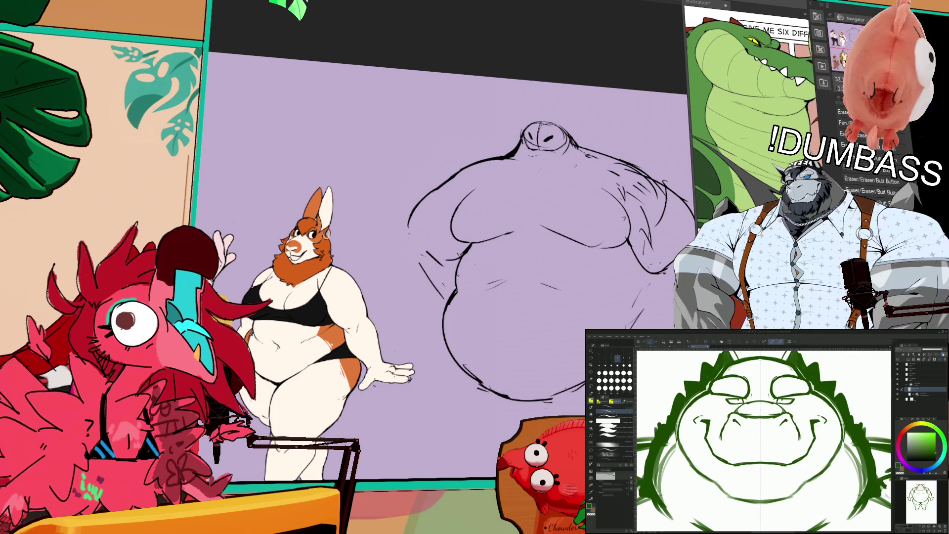
drag(816, 447, 820, 442)
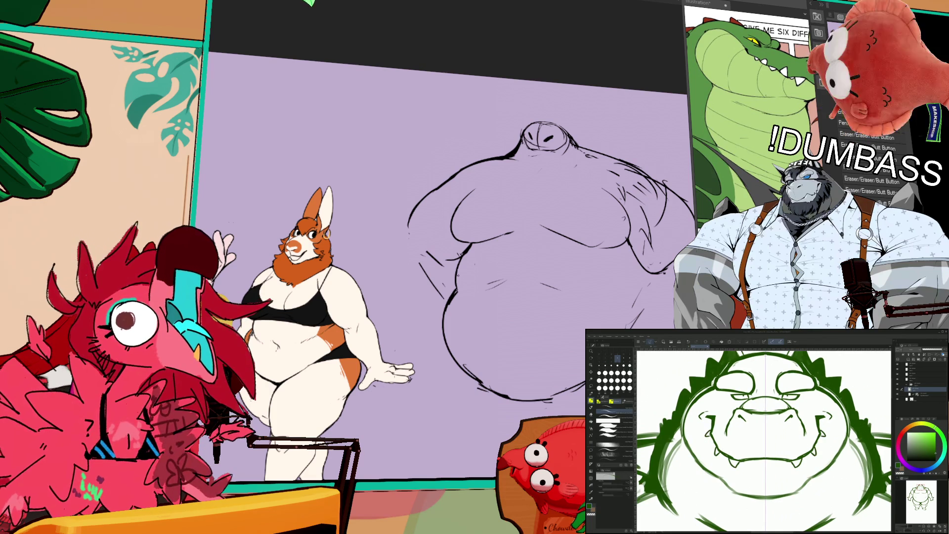
drag(628, 194, 580, 183)
drag(459, 198, 474, 197)
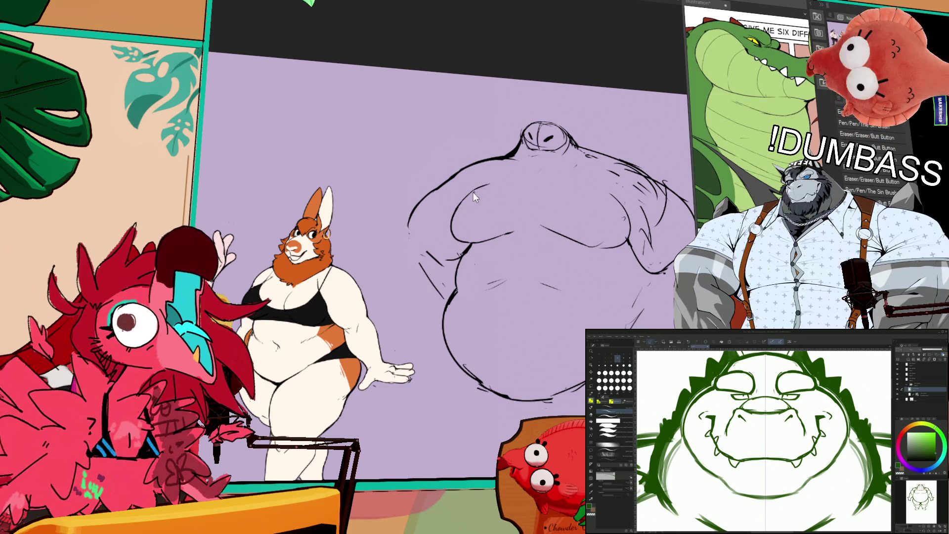
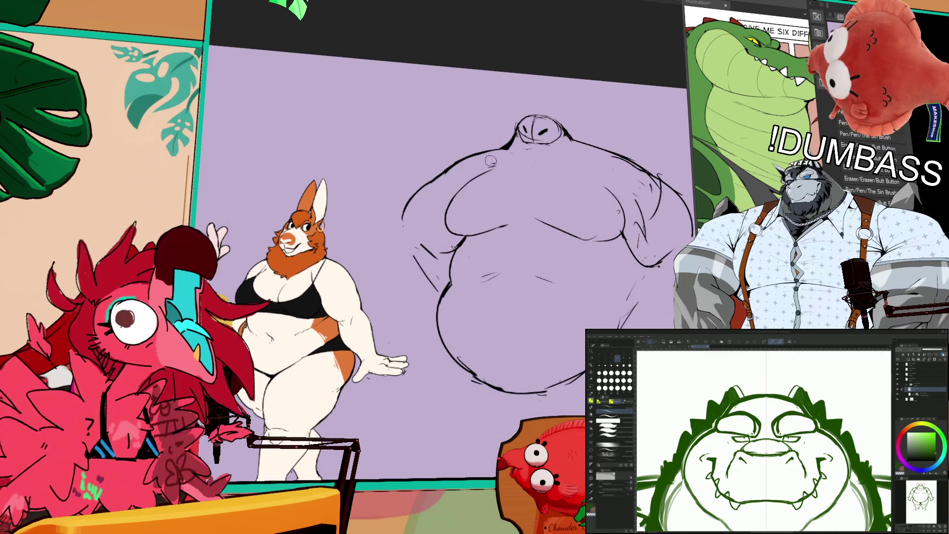
Step: Redraw the upper-left belly contour, undoing two rough attempts before keeping a smoother line
drag(492, 147, 433, 183)
key(ctrl+z)
drag(502, 146, 439, 174)
key(ctrl+z)
mouse_move(504, 145)
mouse_down()
mouse_move(472, 156)
mouse_move(475, 148)
mouse_up()
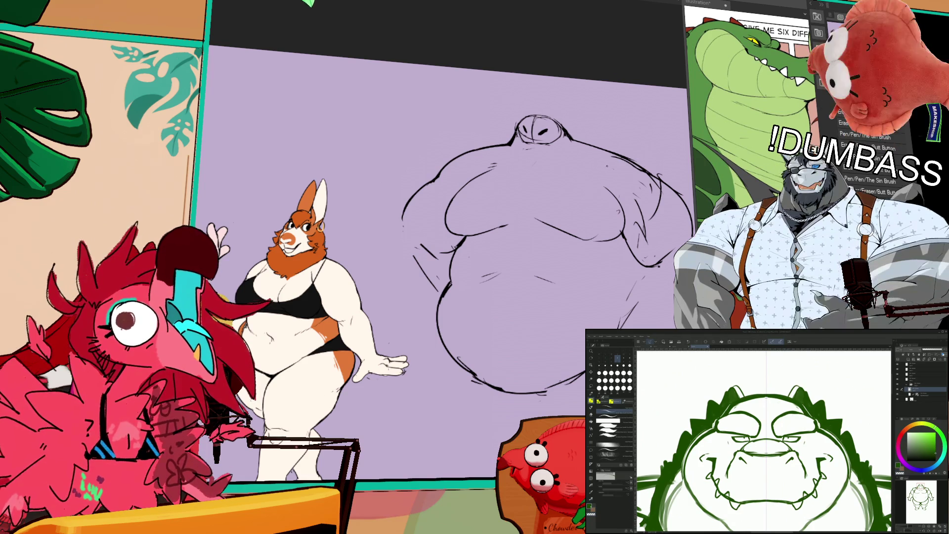
Step: Redraw the contour where the right arm meets the belly, then lasso-select the small head
drag(682, 239, 586, 238)
mouse_move(568, 269)
mouse_down()
mouse_move(541, 254)
mouse_move(553, 265)
mouse_up()
mouse_move(534, 233)
mouse_down()
mouse_move(556, 259)
mouse_move(539, 249)
mouse_move(581, 230)
mouse_up()
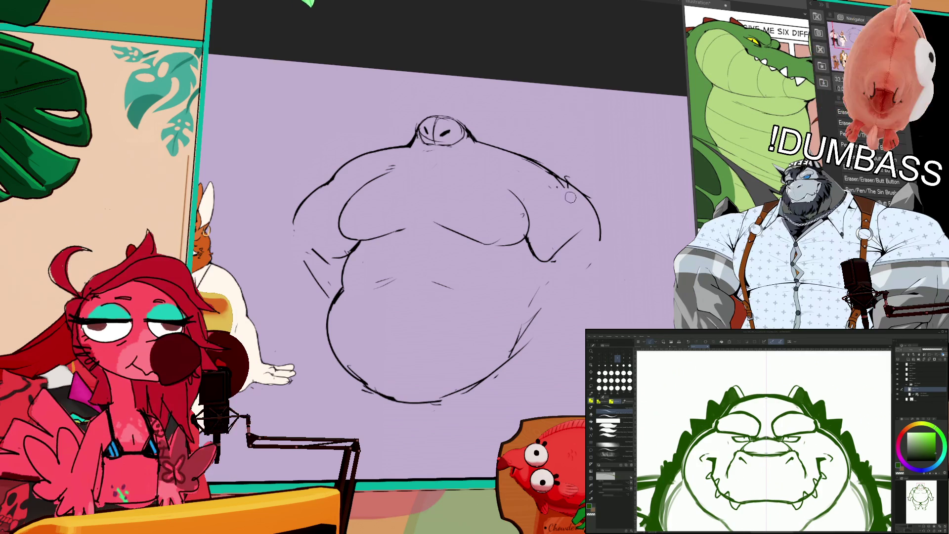
mouse_move(529, 244)
mouse_down()
mouse_move(554, 261)
mouse_move(574, 244)
mouse_move(590, 296)
mouse_up()
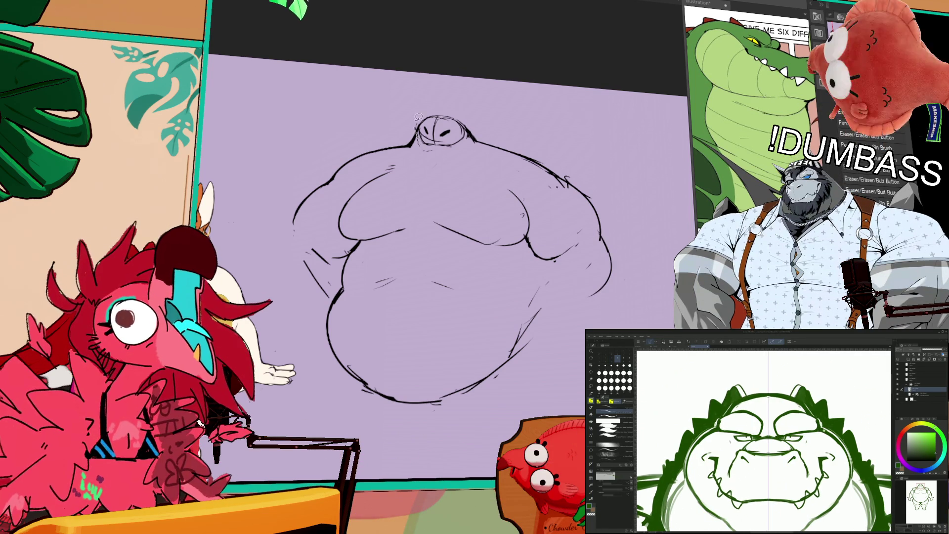
drag(440, 107, 435, 107)
click(449, 173)
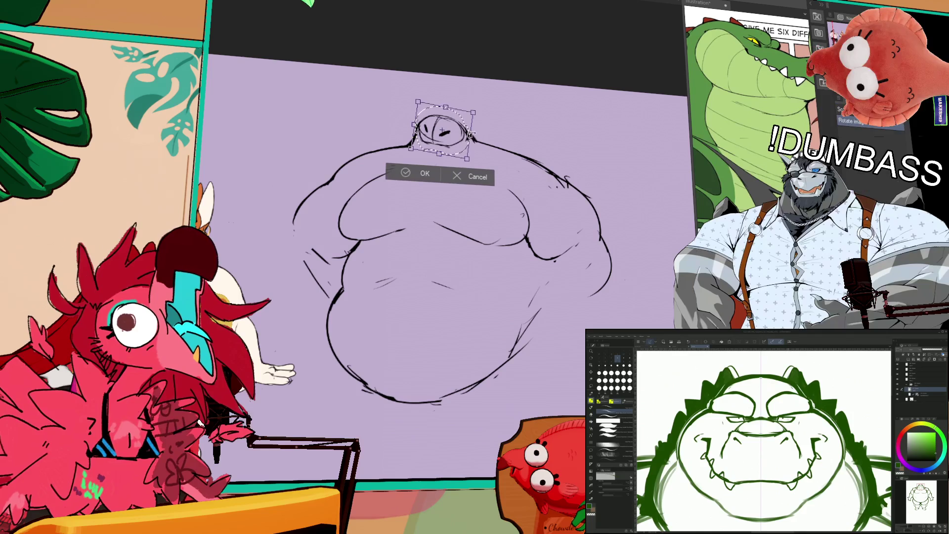
Step: Rotate the selected head to tilt it, confirm the transform, and deselect
drag(478, 131, 469, 147)
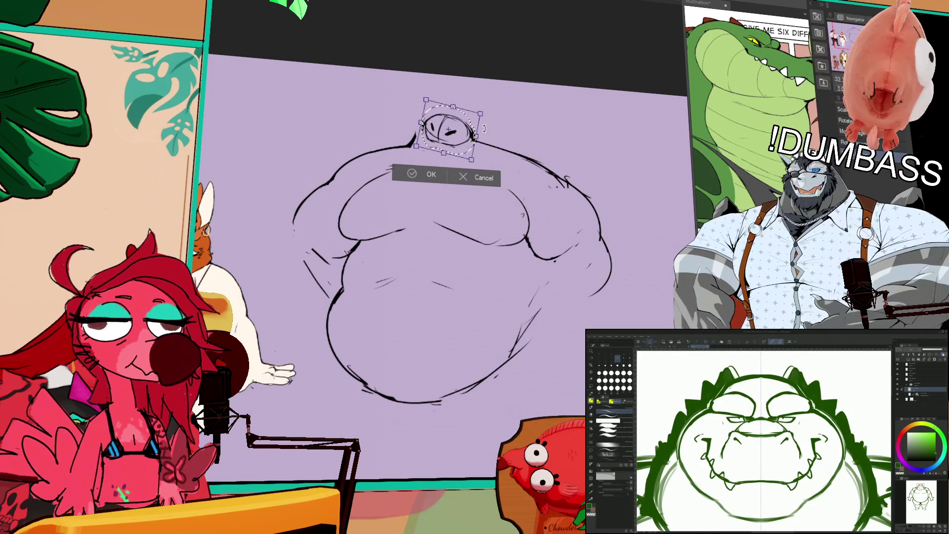
key(Return)
key(ctrl+d)
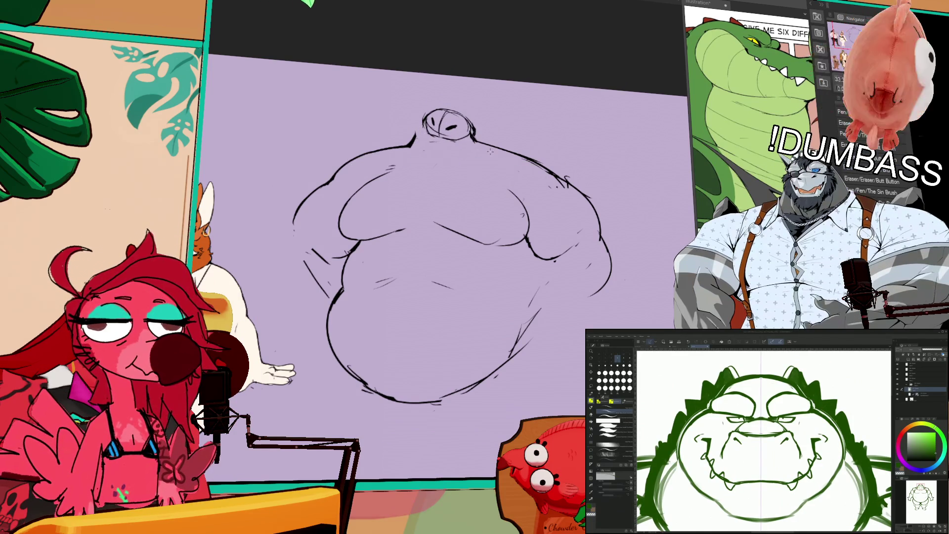
Step: Draw left and right neck lines joining the tilted head to the body
drag(474, 122, 470, 159)
drag(413, 130, 410, 157)
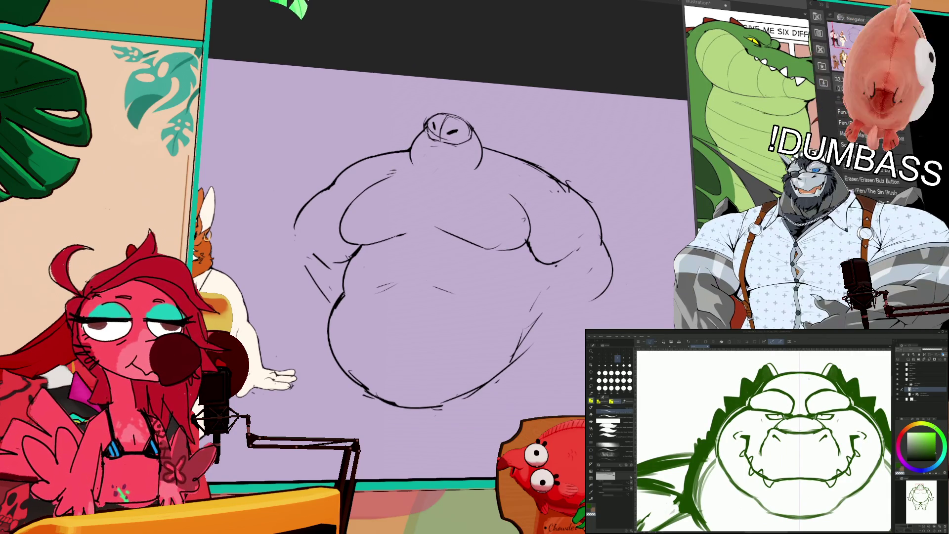
mouse_move(478, 115)
mouse_down()
mouse_move(445, 148)
mouse_move(440, 119)
mouse_up()
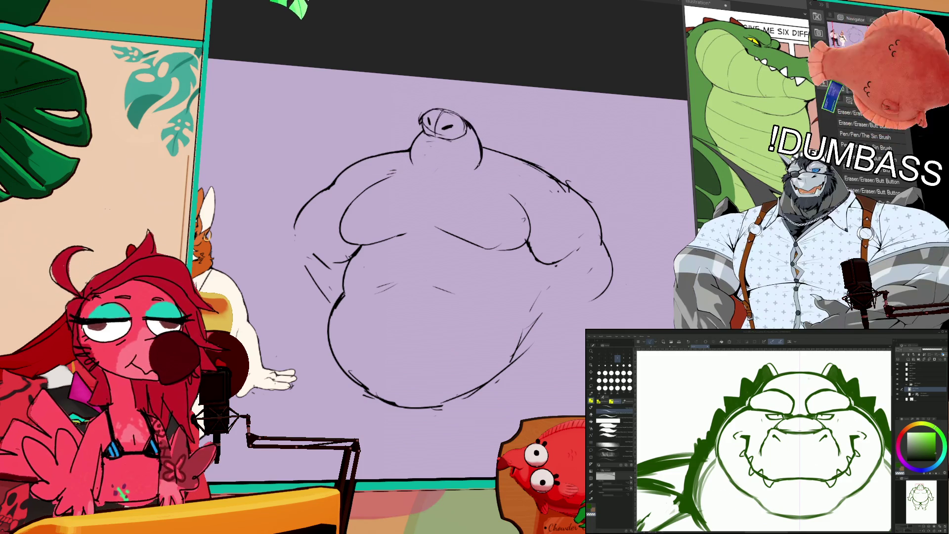
mouse_move(481, 159)
mouse_down()
mouse_move(485, 174)
mouse_move(485, 156)
mouse_up()
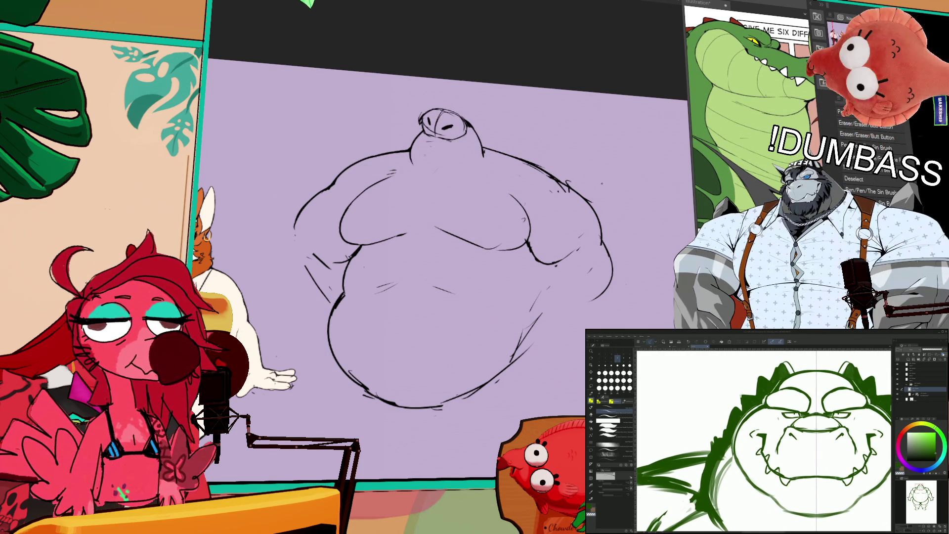
drag(496, 188, 522, 215)
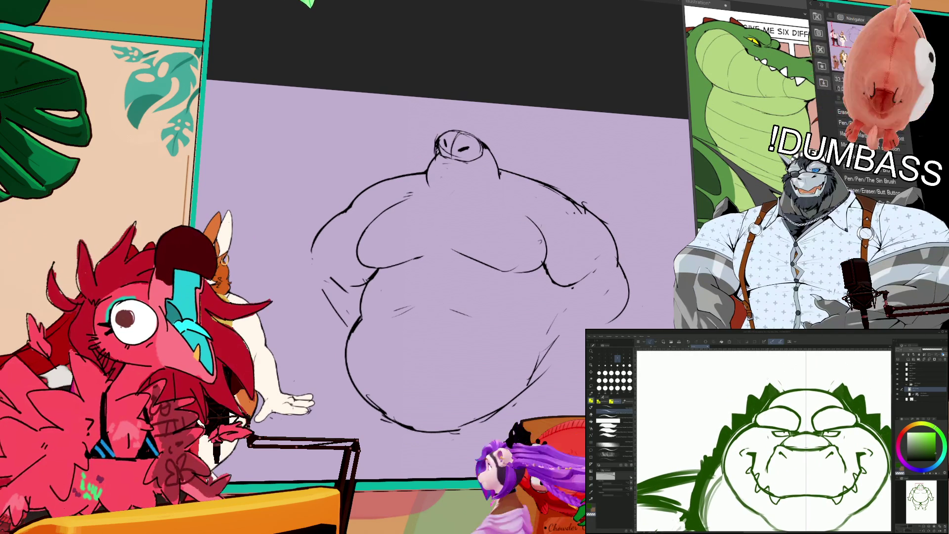
drag(572, 157, 612, 132)
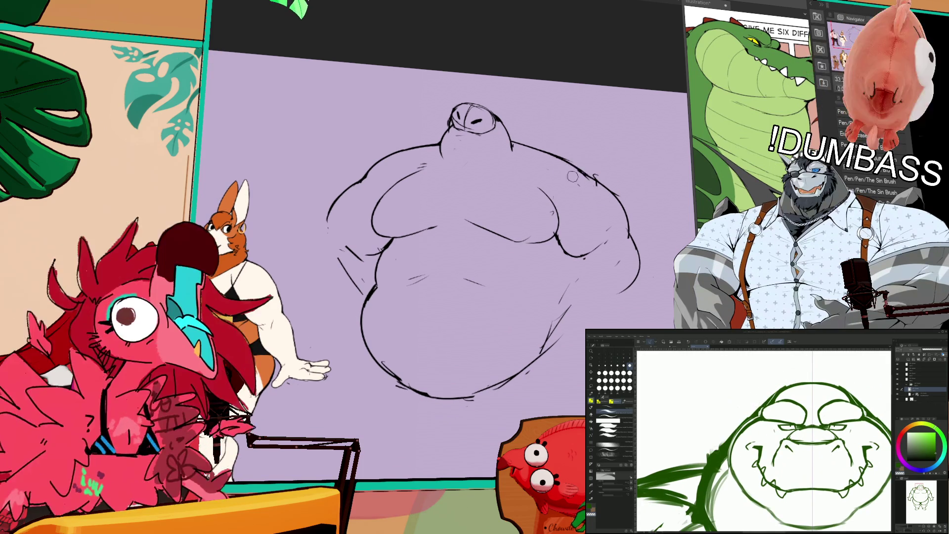
Step: Erase stray parts of the chest line near the right arm with the Eraser
key(e)
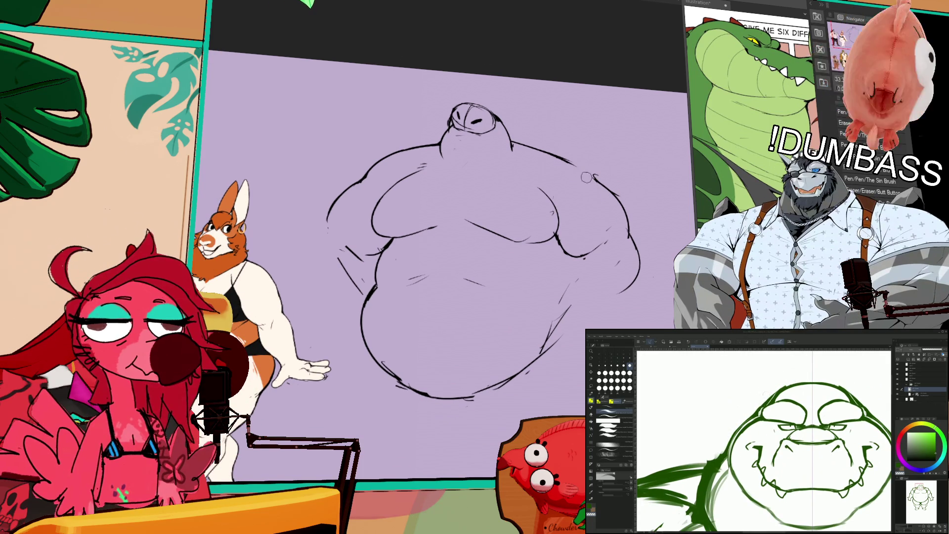
drag(586, 177, 598, 160)
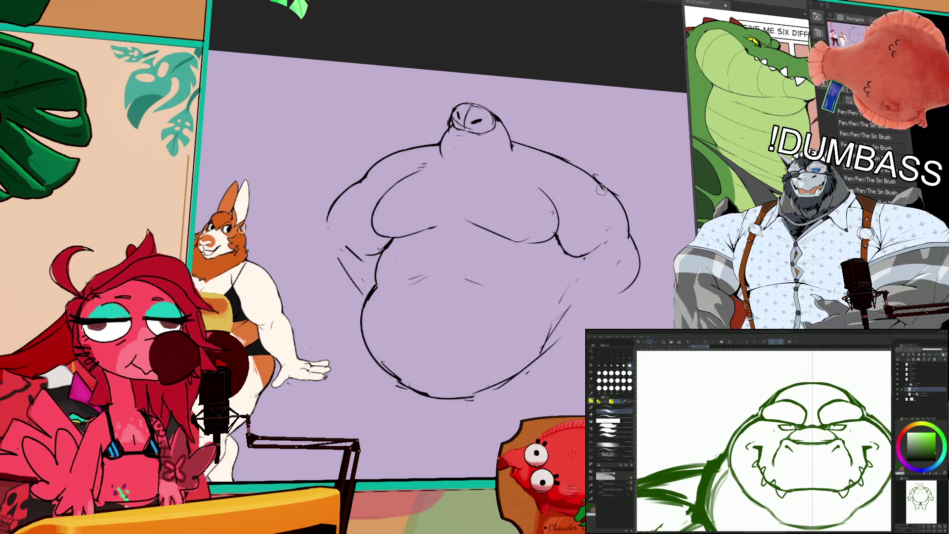
mouse_move(591, 225)
mouse_down()
mouse_move(563, 216)
mouse_move(580, 163)
mouse_up()
drag(555, 197, 533, 204)
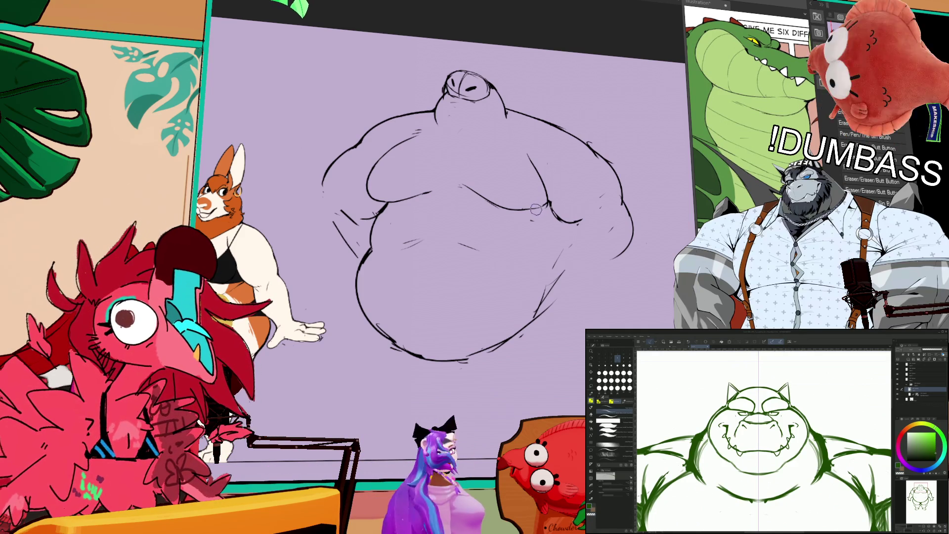
drag(492, 214, 580, 245)
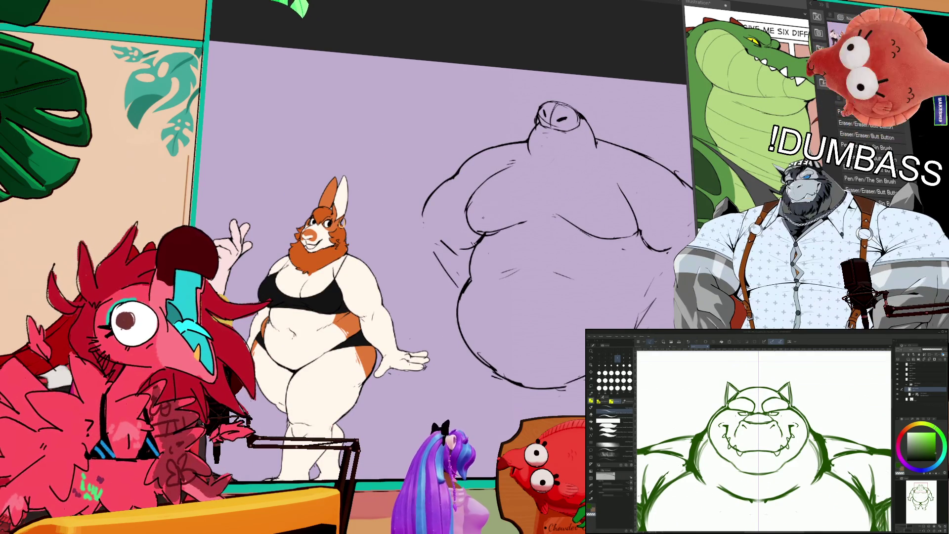
drag(649, 241, 589, 230)
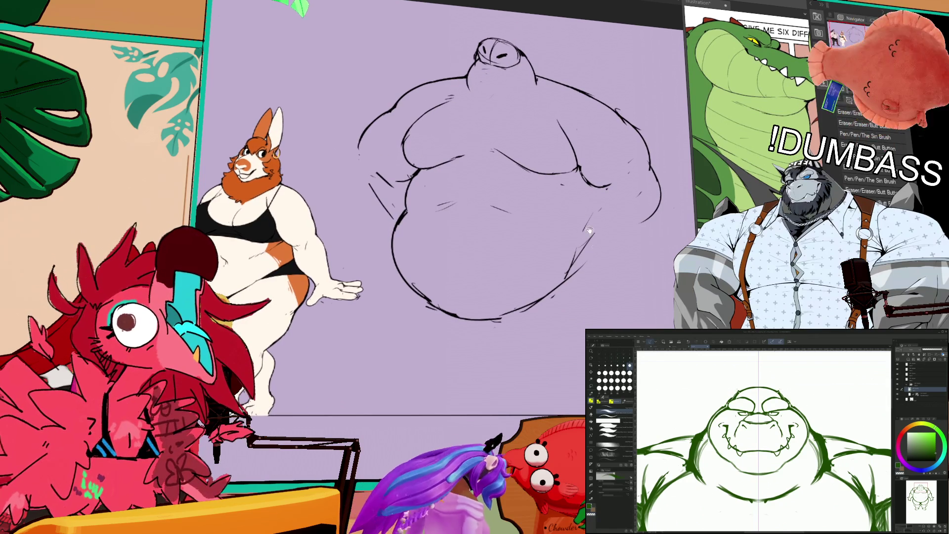
Step: Lasso the entire sketch, shrink it slightly and shift it up-left, then deselect
mouse_move(338, 200)
mouse_down()
mouse_move(525, 17)
mouse_move(402, 353)
mouse_up()
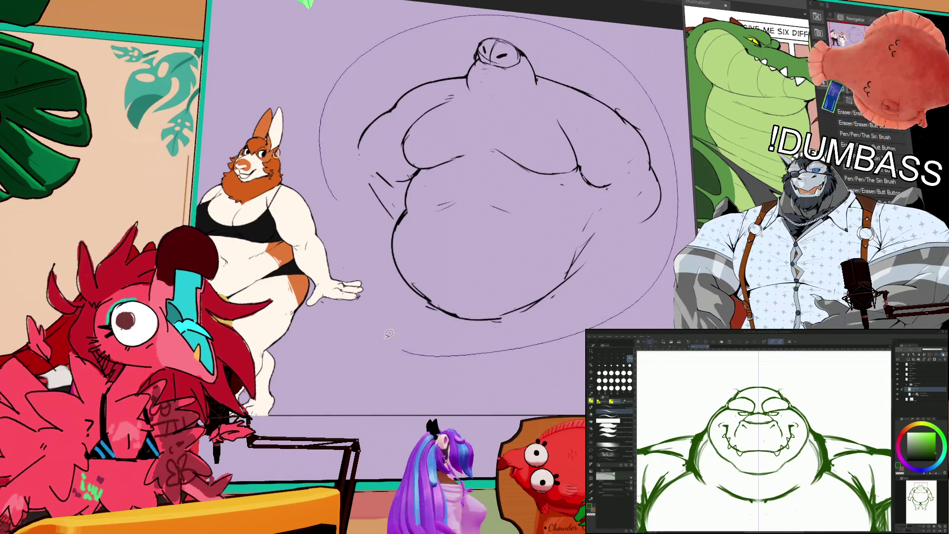
click(513, 381)
drag(661, 39, 627, 55)
drag(593, 149, 581, 140)
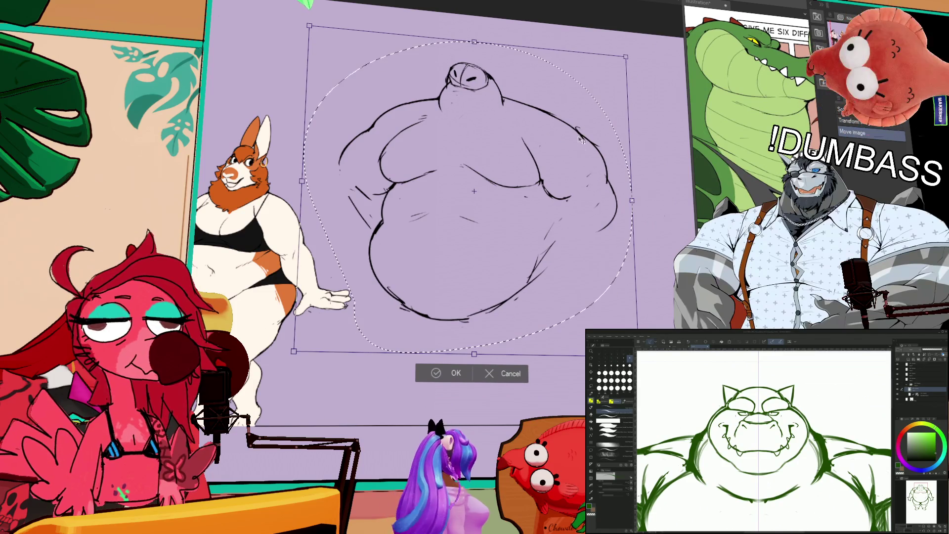
key(Return)
key(ctrl+d)
drag(583, 179, 628, 251)
drag(568, 191, 568, 182)
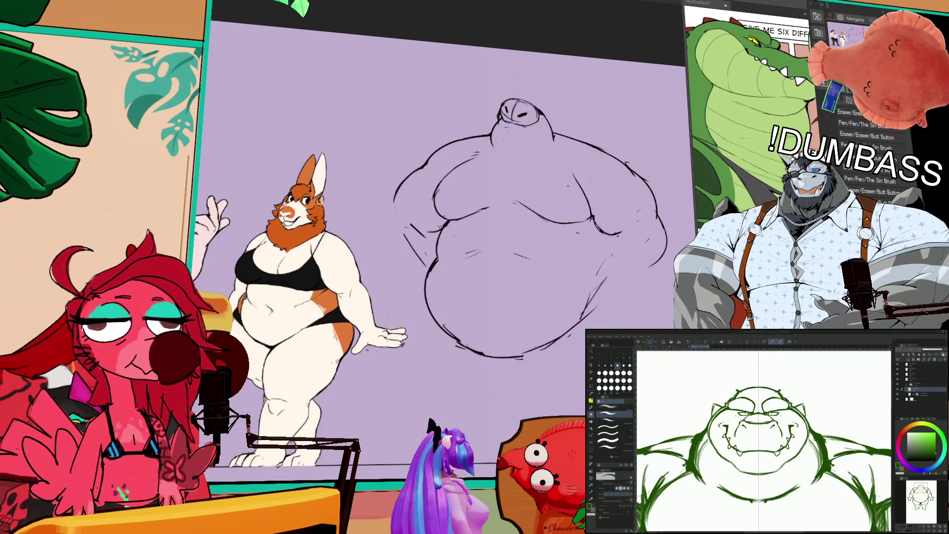
Step: Add extra pencil strokes along the left edge of the belly
drag(569, 197, 571, 196)
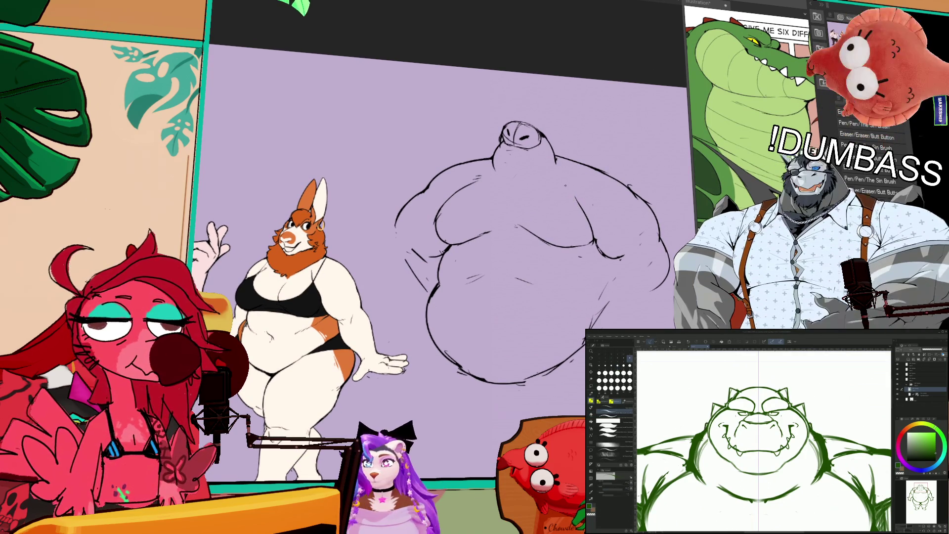
drag(616, 155, 597, 136)
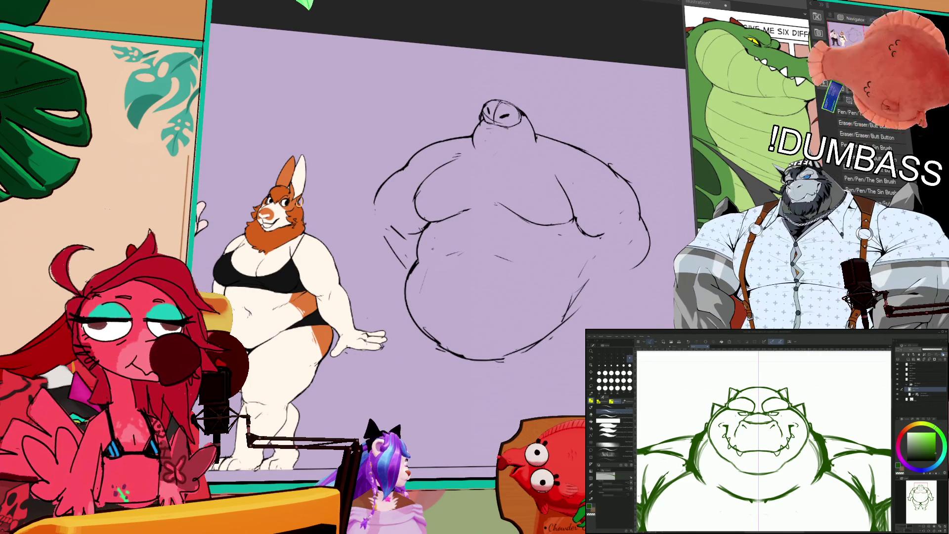
mouse_move(449, 249)
mouse_down()
mouse_move(429, 289)
mouse_move(427, 334)
mouse_move(429, 316)
mouse_up()
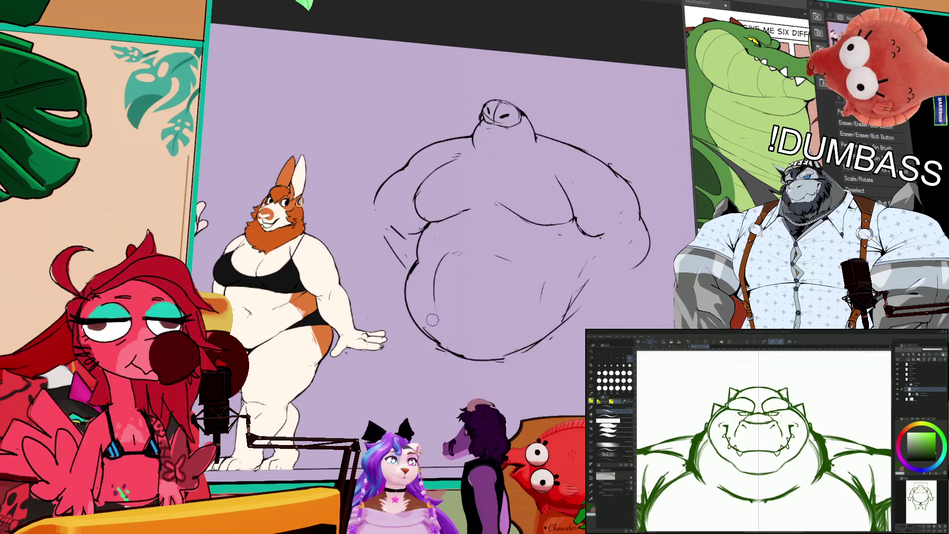
drag(434, 283, 431, 307)
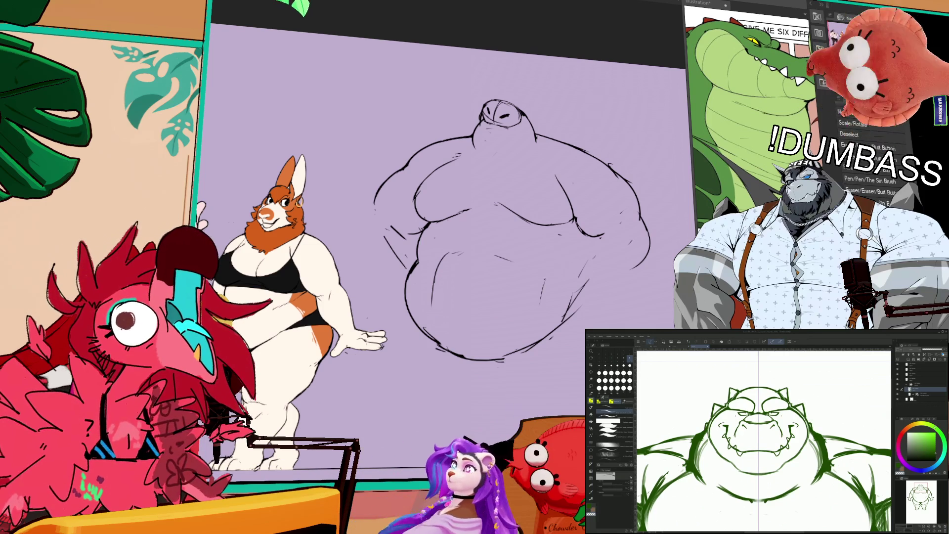
drag(576, 221, 585, 213)
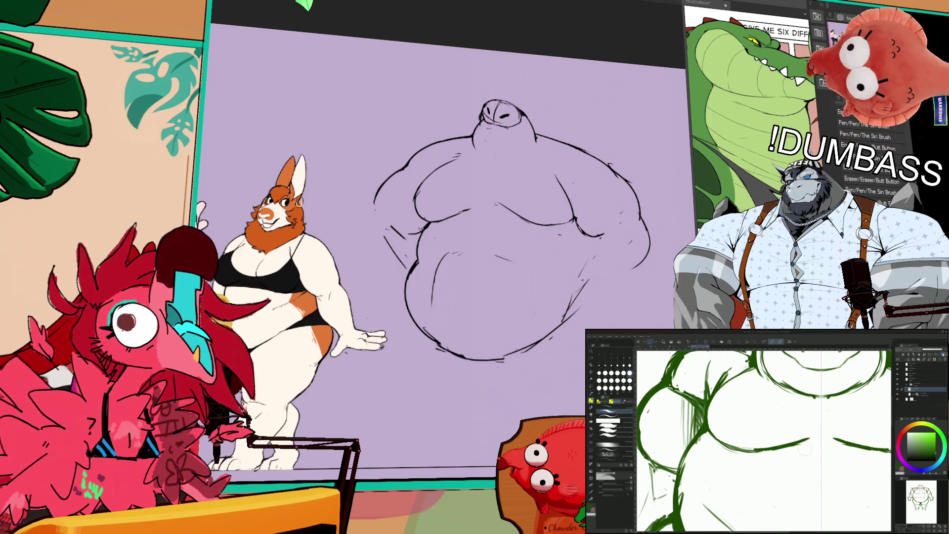
drag(818, 459, 753, 507)
Step: Zoom in and out around the crocodile, fitting the whole page to the window
scroll(819, 428, down, 2)
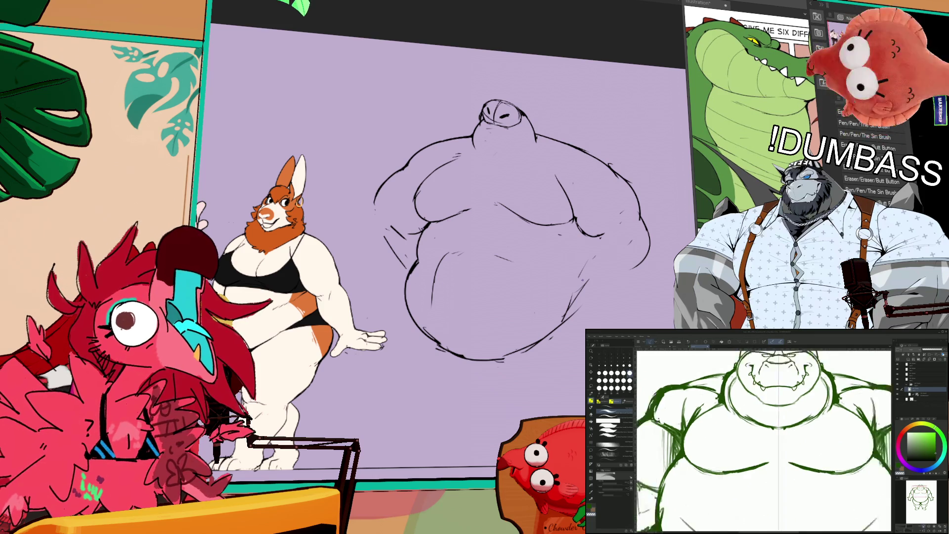
scroll(764, 440, up, 1)
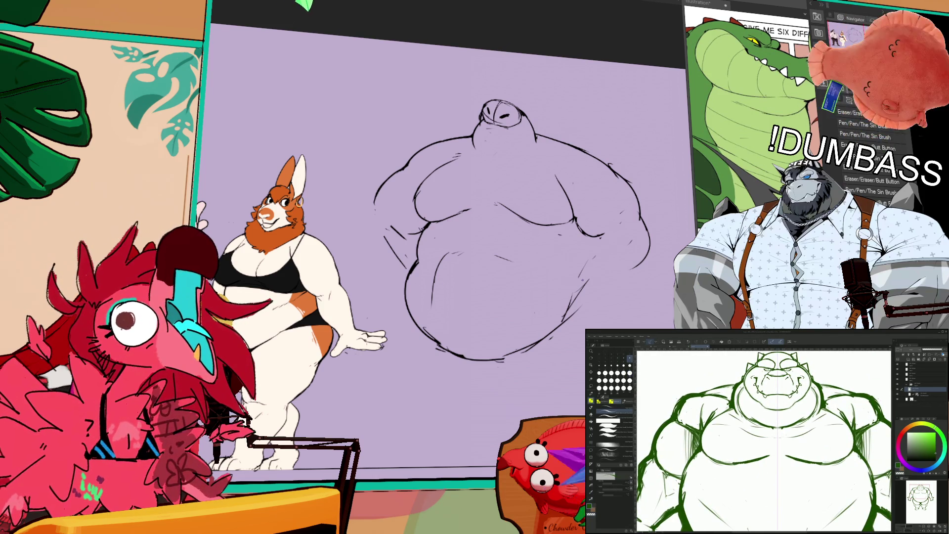
scroll(764, 440, up, 1)
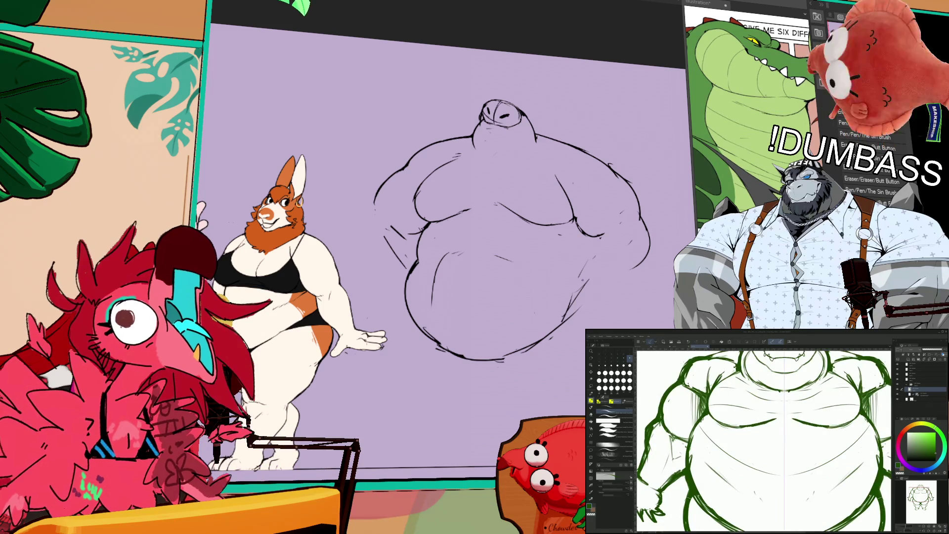
scroll(764, 440, down, 3)
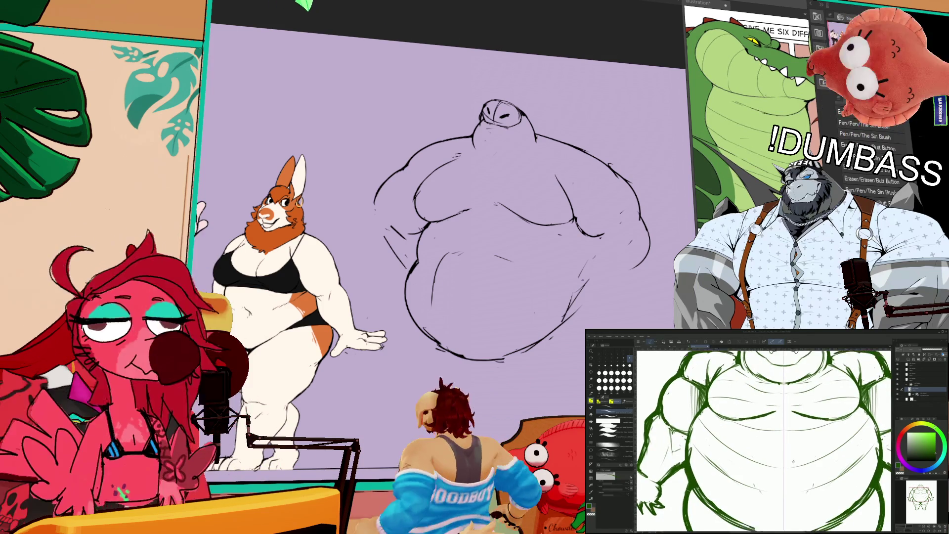
key(ctrl+0)
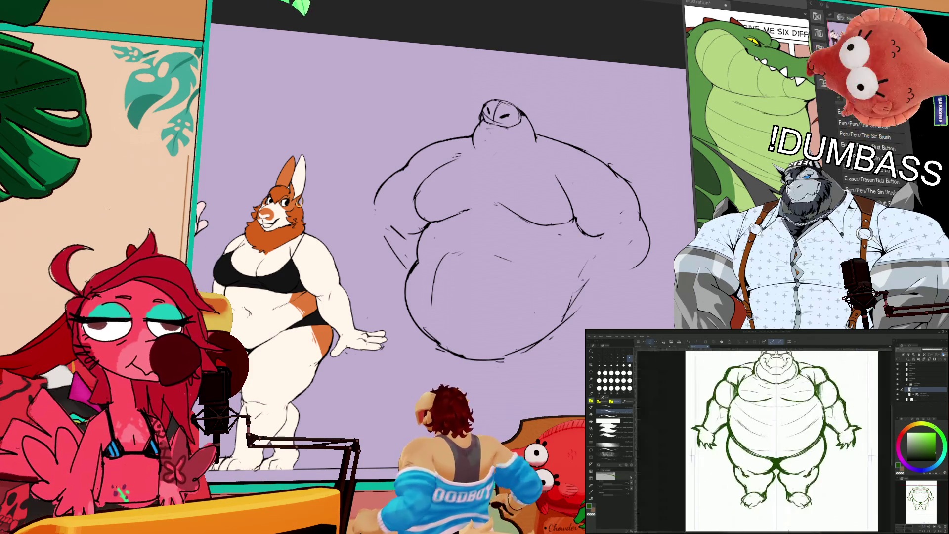
scroll(776, 440, up, 1)
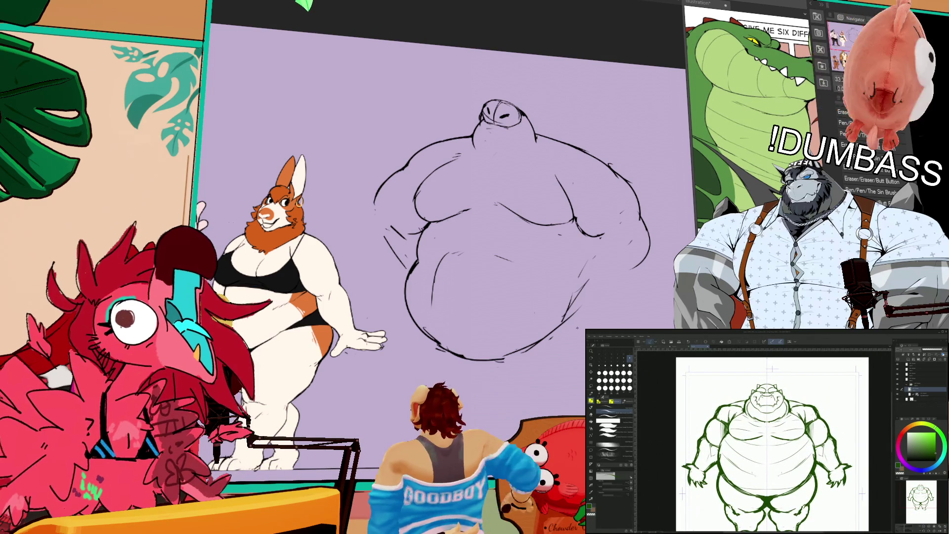
scroll(770, 445, up, 2)
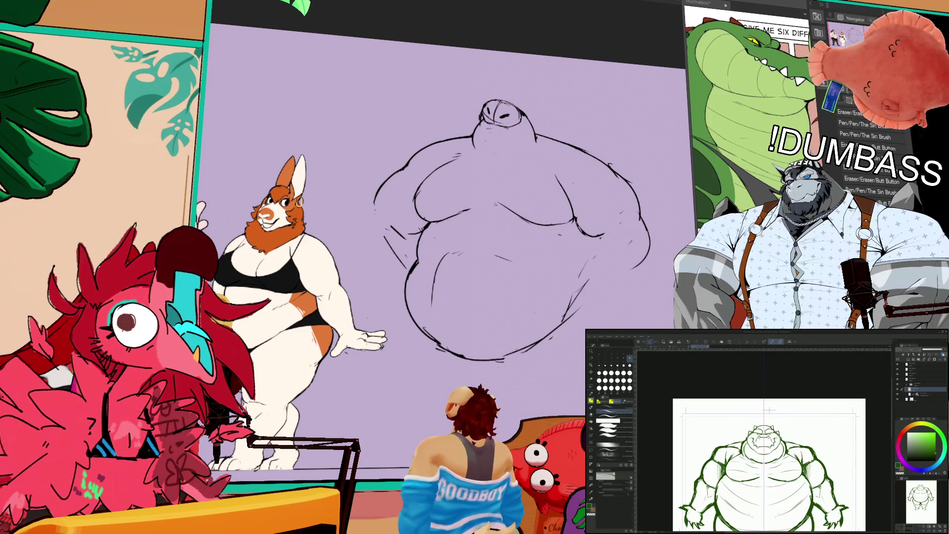
scroll(769, 410, up, 5)
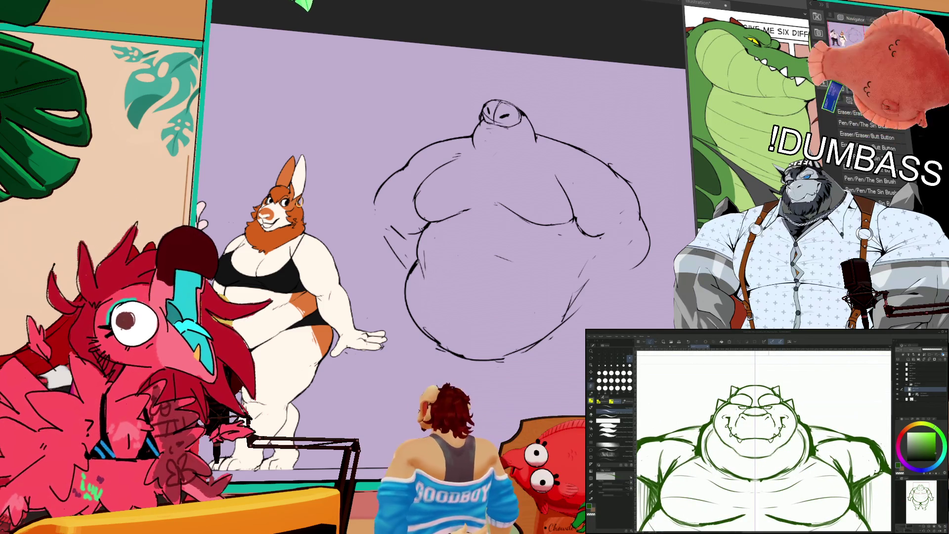
Step: Enlarge the crocodile's head with Ctrl+T and move it higher
key(e)
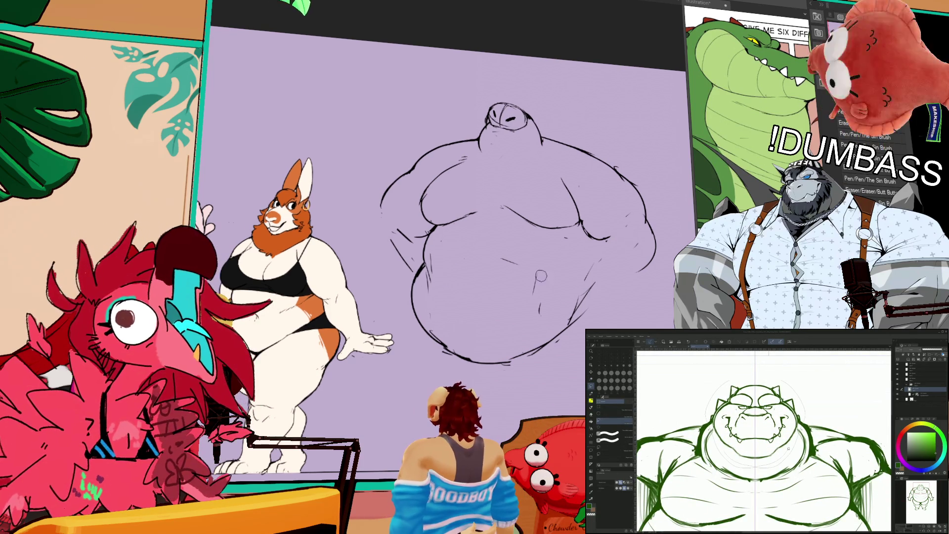
click(759, 377)
click(485, 248)
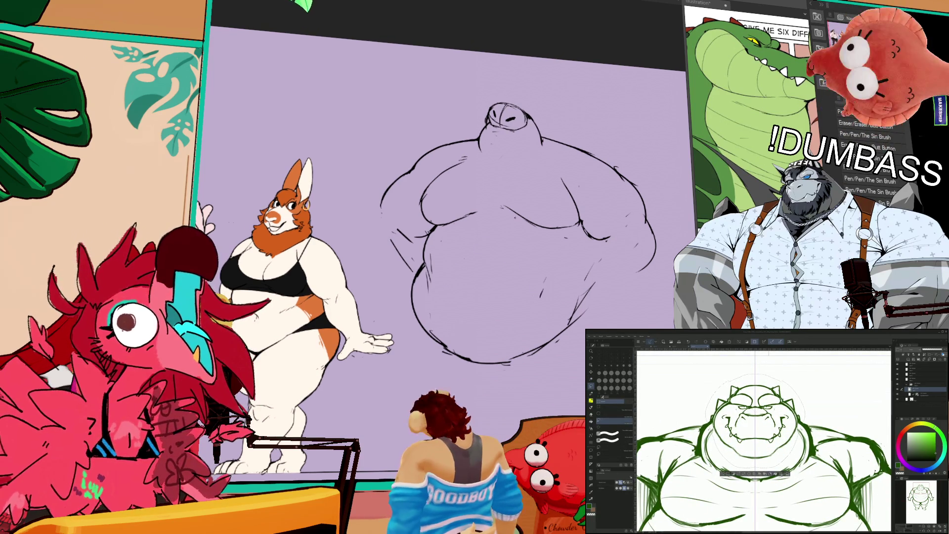
key(ctrl+t)
drag(755, 420, 755, 410)
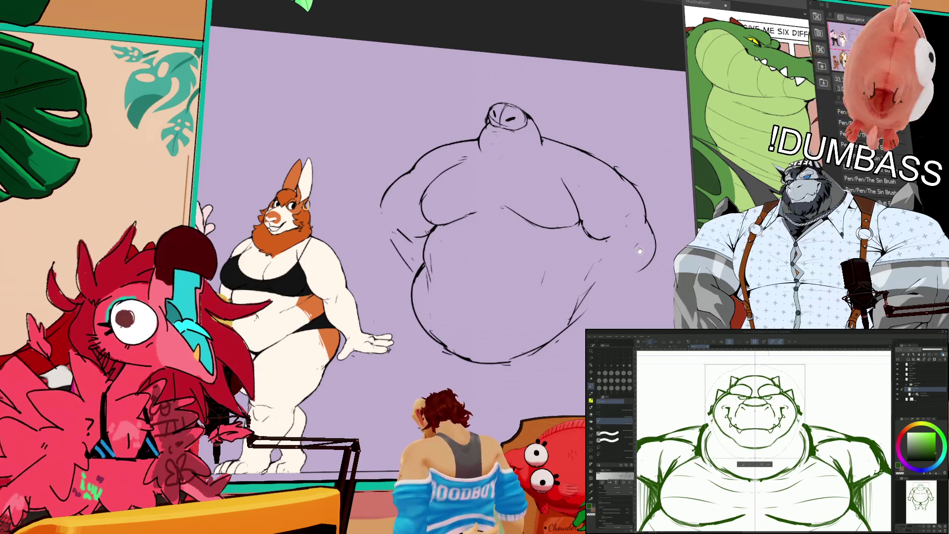
key(Return)
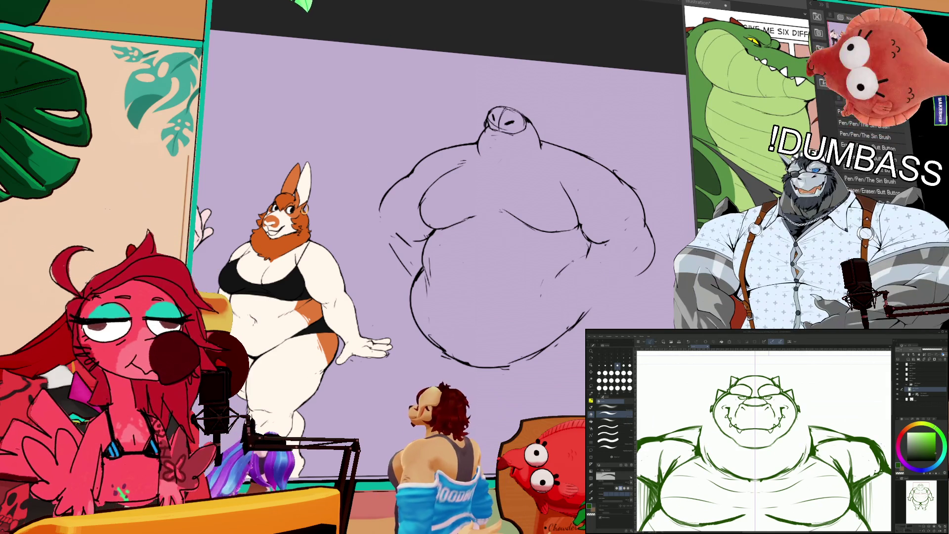
Step: Redraw the belly's right-side contour, undoing three attempts before keeping one
key(p)
drag(588, 247, 596, 304)
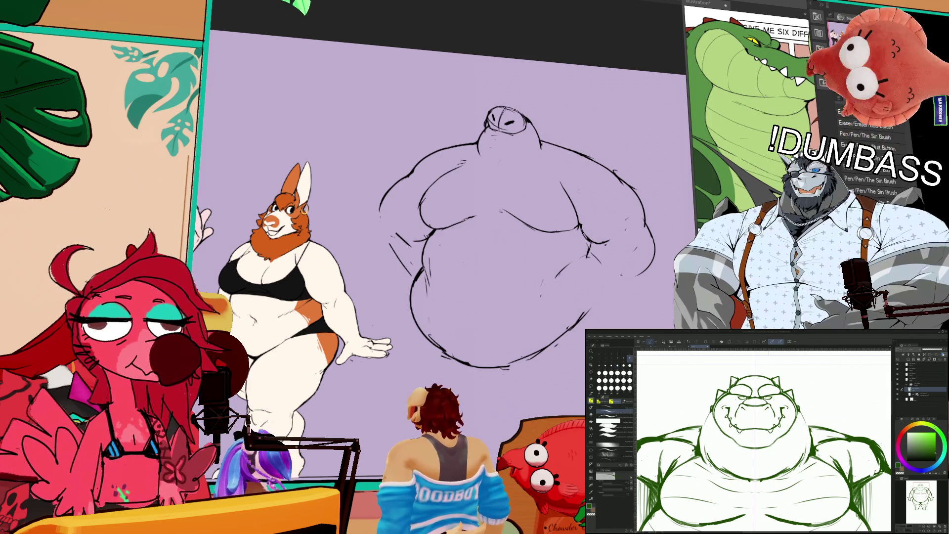
key(ctrl+z)
drag(599, 265, 587, 306)
key(ctrl+z)
drag(598, 252, 588, 307)
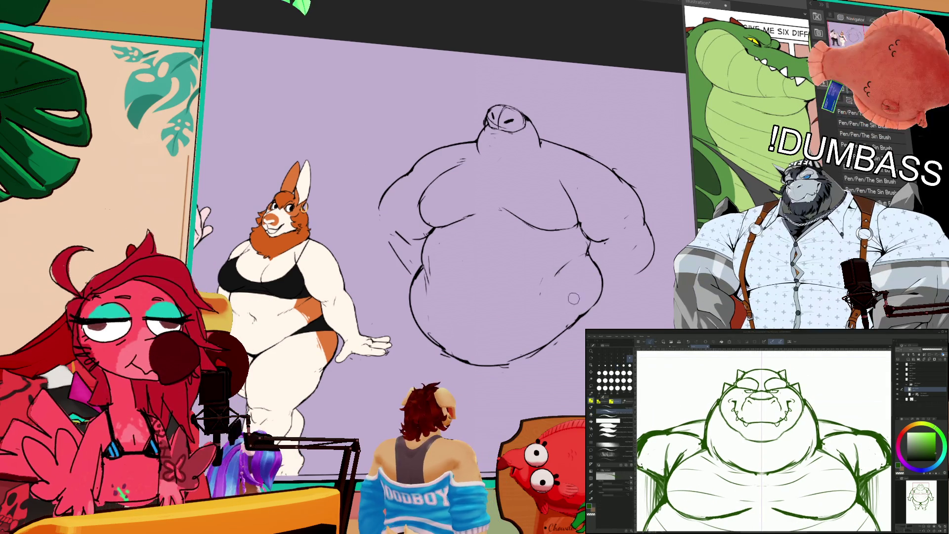
key(ctrl+z)
drag(640, 212, 649, 257)
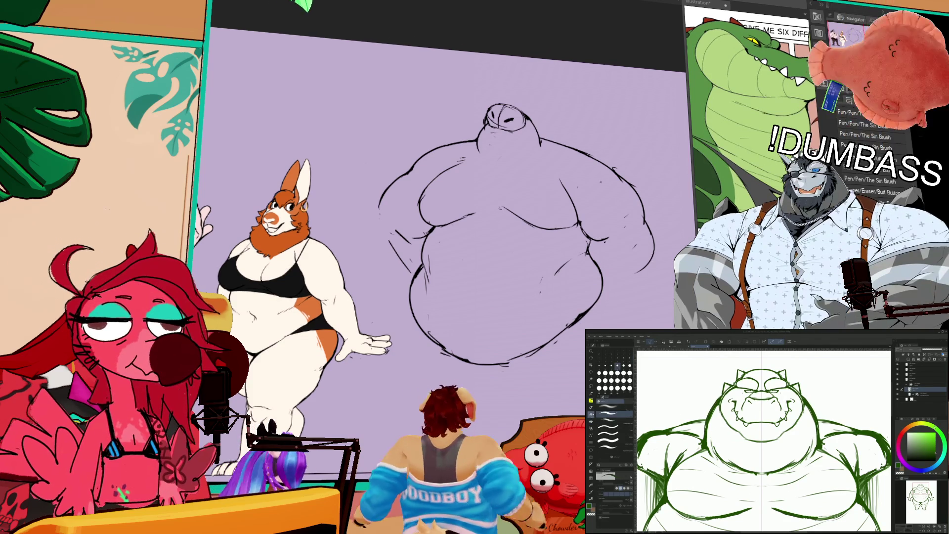
Step: Rework the shoulder lines, add a stroke beside the head, and clean up the neck lines
drag(544, 144, 596, 156)
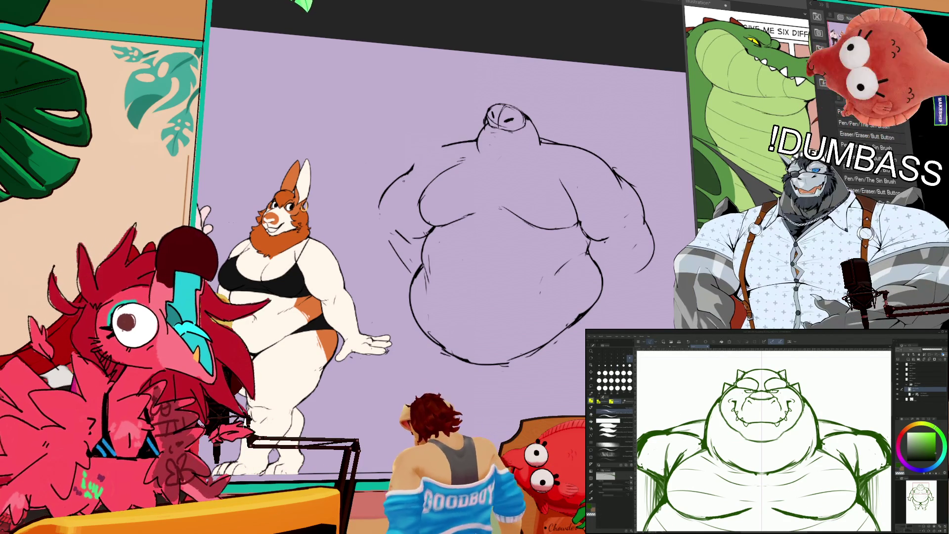
drag(410, 169, 470, 140)
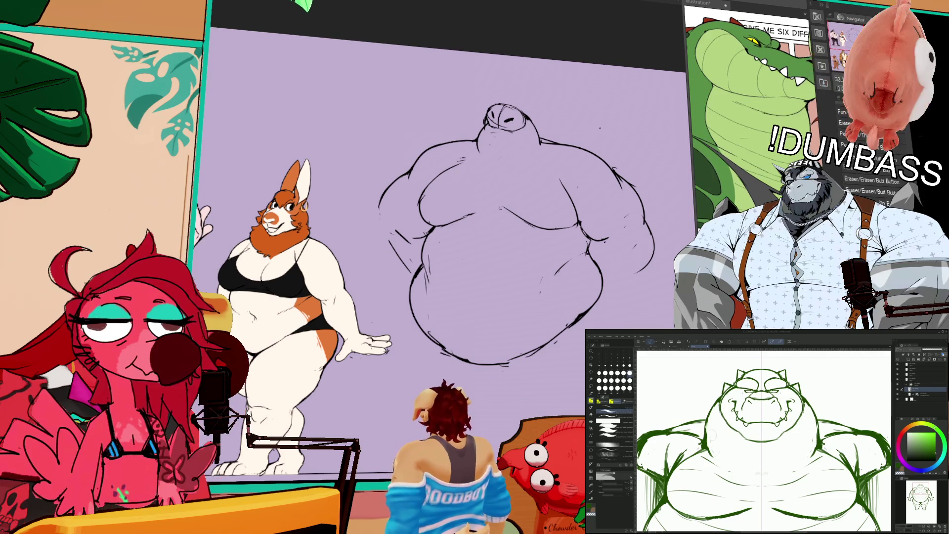
drag(608, 125, 617, 120)
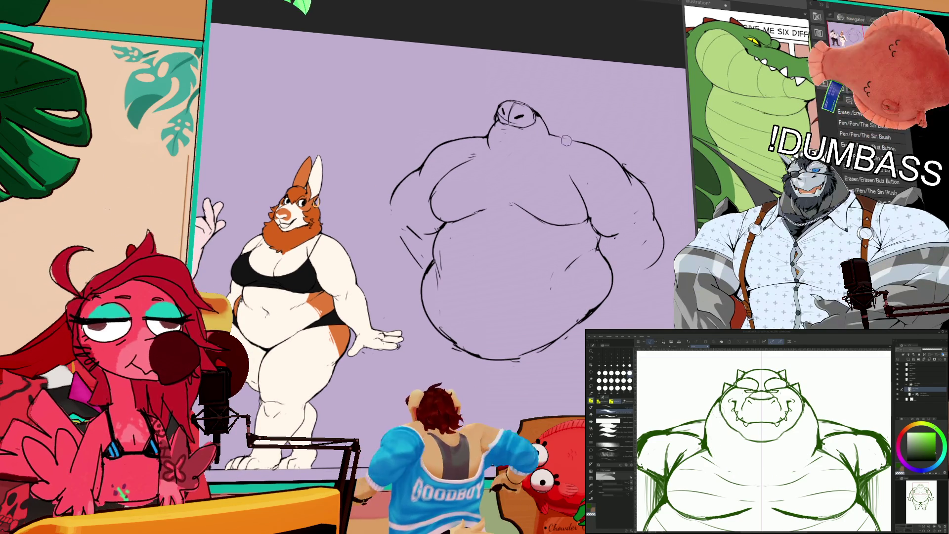
drag(536, 111, 550, 129)
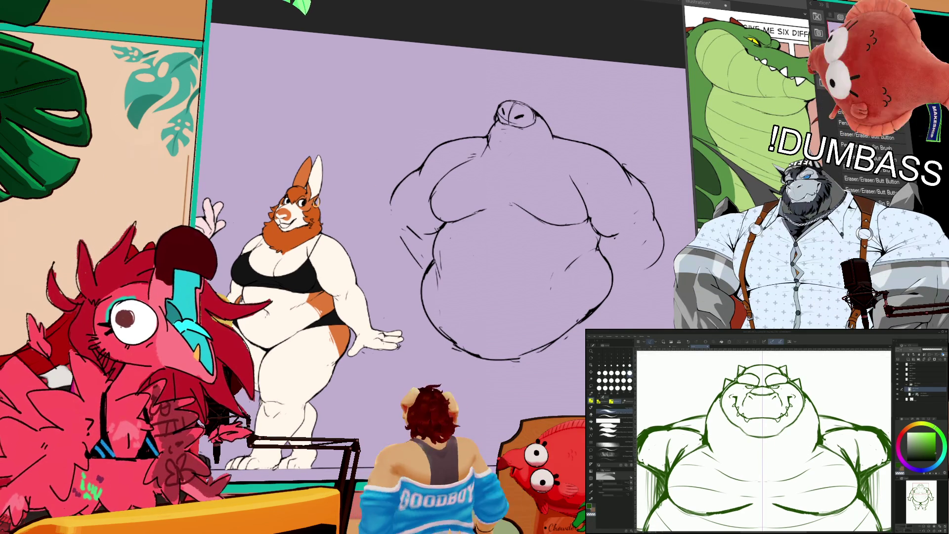
drag(486, 133, 488, 155)
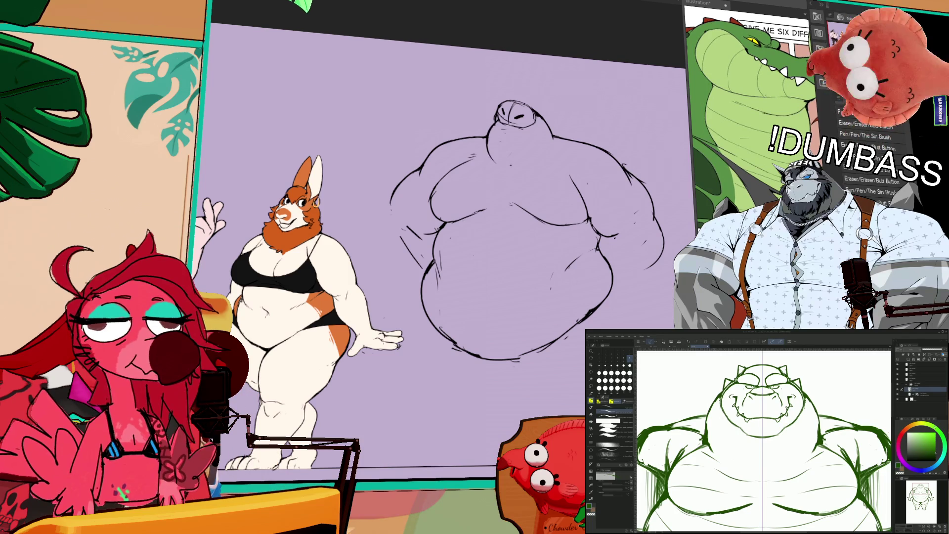
drag(523, 147, 517, 148)
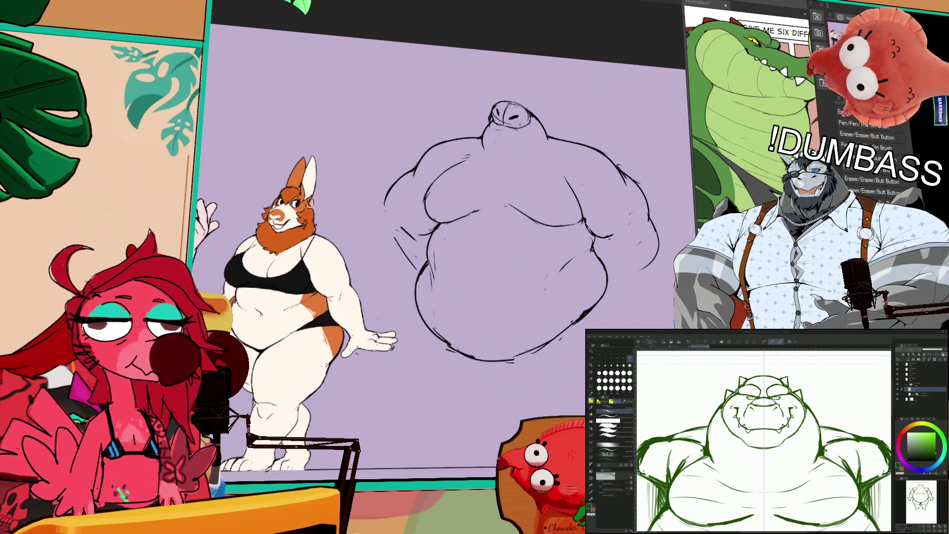
scroll(562, 155, up, 1)
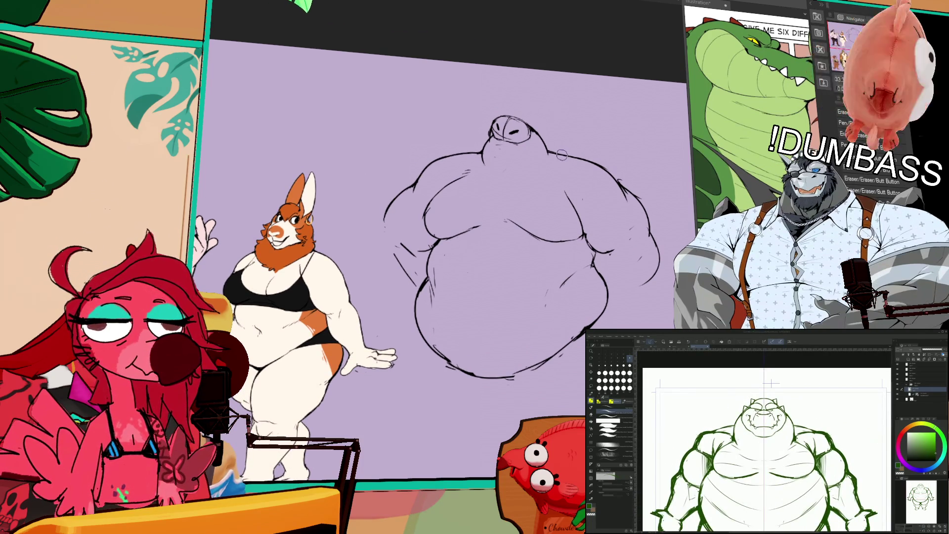
scroll(556, 135, up, 1)
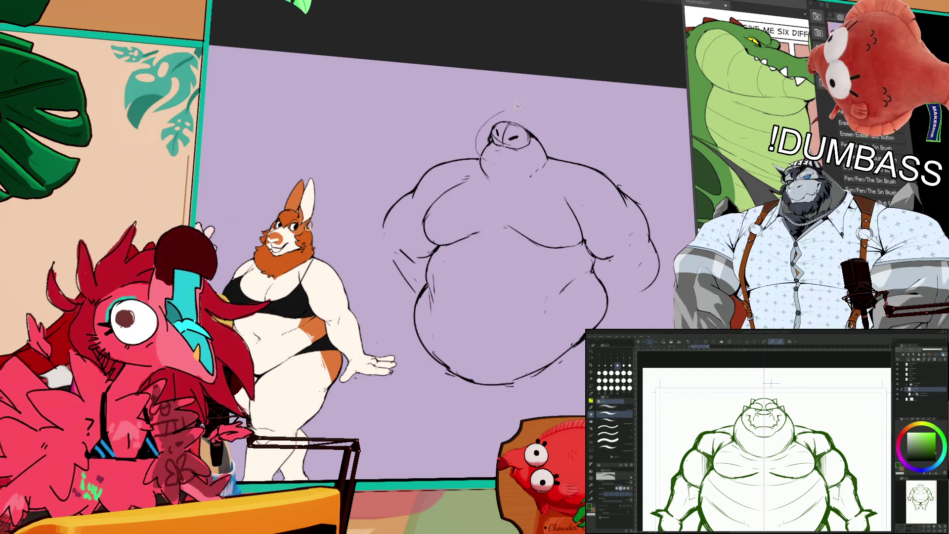
drag(490, 157, 544, 151)
key(ctrl+d)
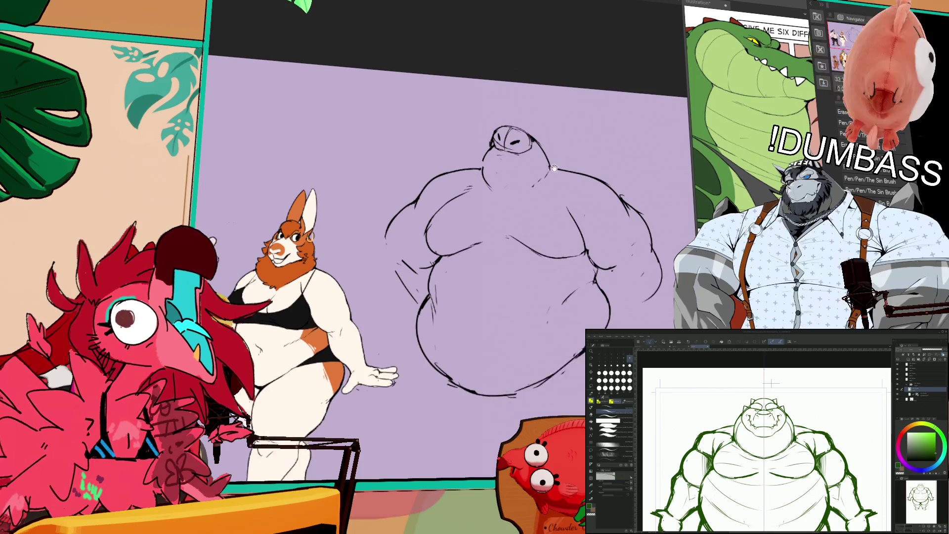
Step: Toggle between pen and eraser and zoom out to see the whole crocodile
key(p)
key(e)
key(p)
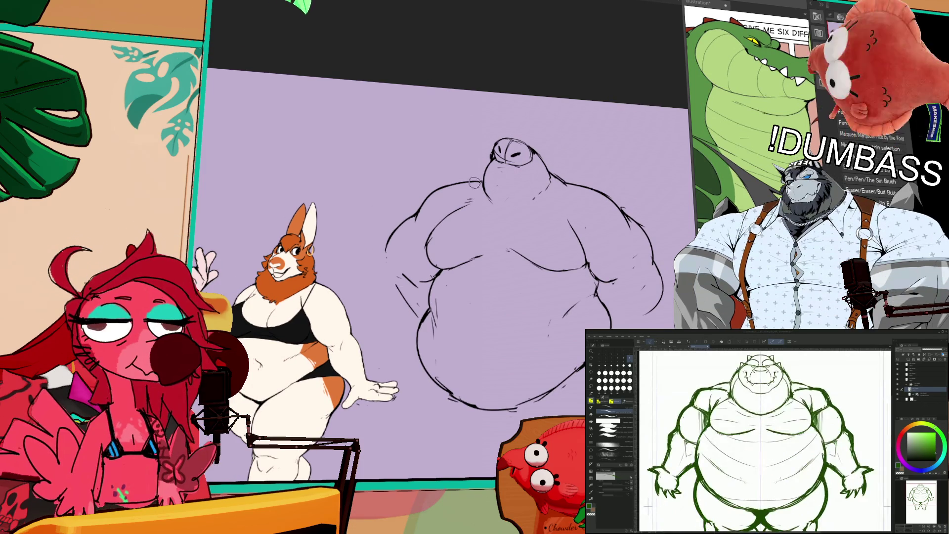
key(e)
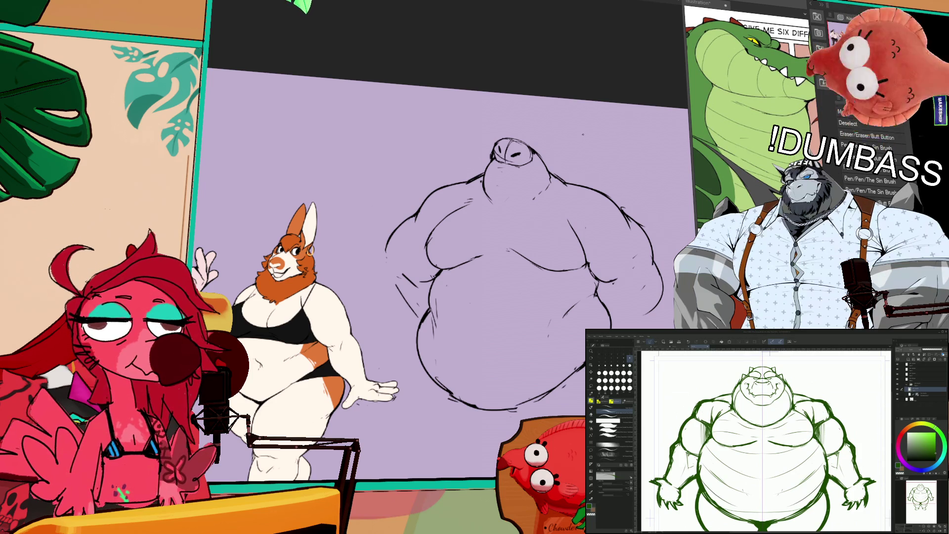
key(p)
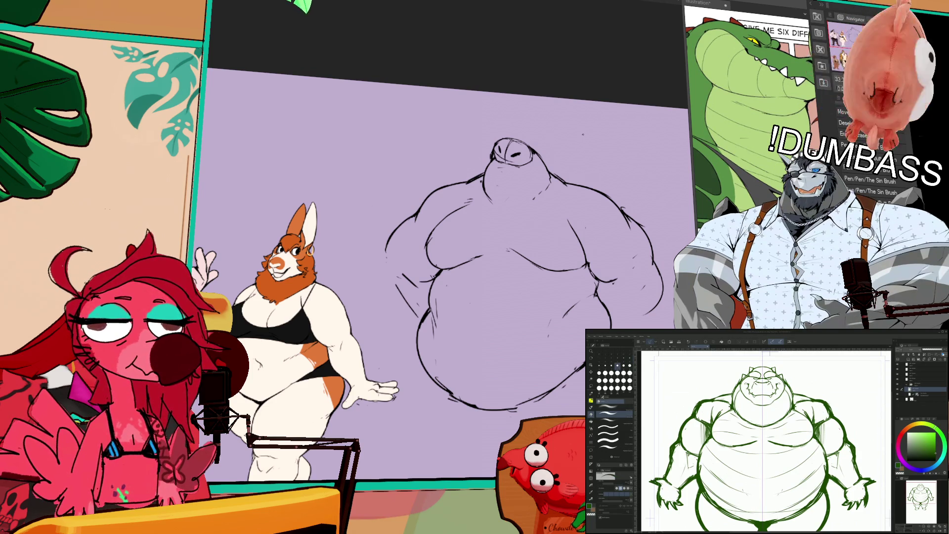
scroll(761, 440, up, 2)
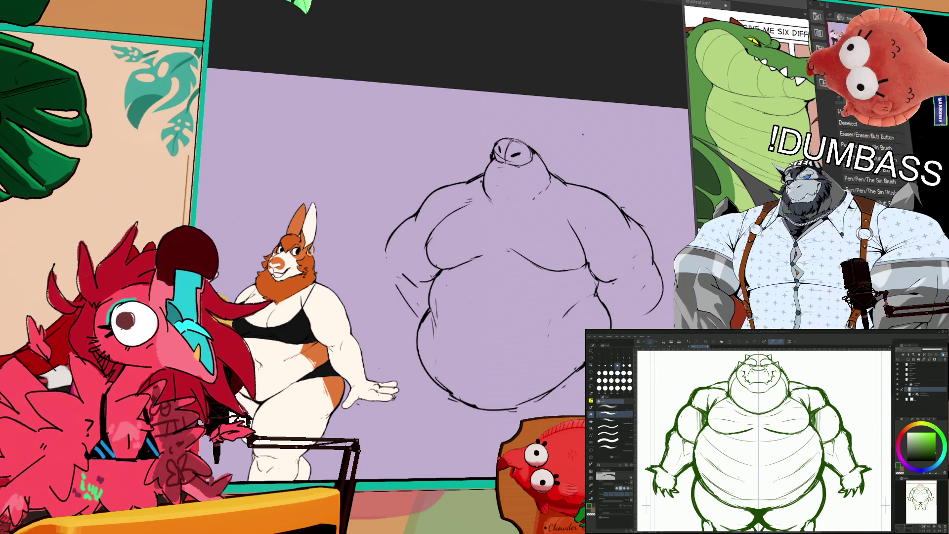
key(ctrl+minus)
key(ctrl+minus)
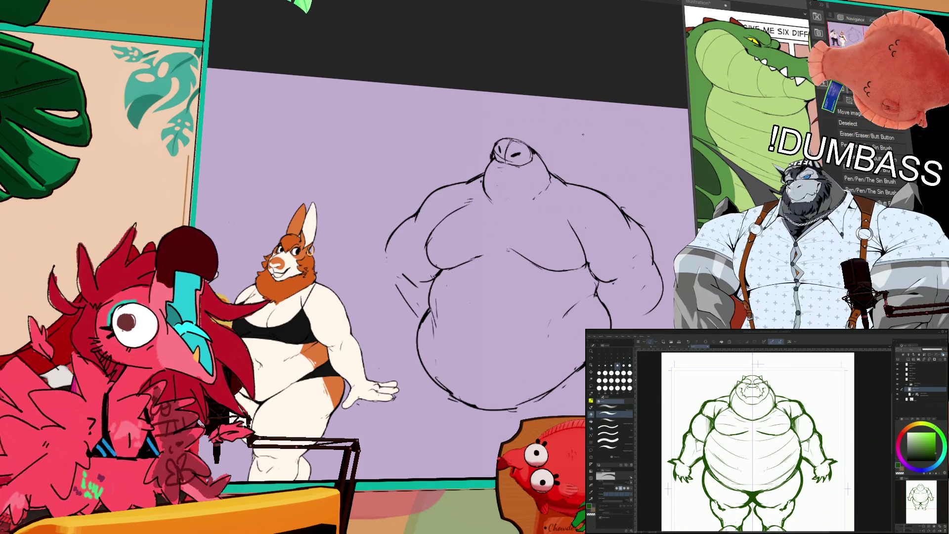
Step: Sketch mirrored shoulder and arm strokes on both sides, redoing one attempt
mouse_move(785, 397)
mouse_down()
mouse_move(808, 418)
mouse_move(824, 465)
mouse_move(815, 482)
mouse_move(809, 459)
mouse_up()
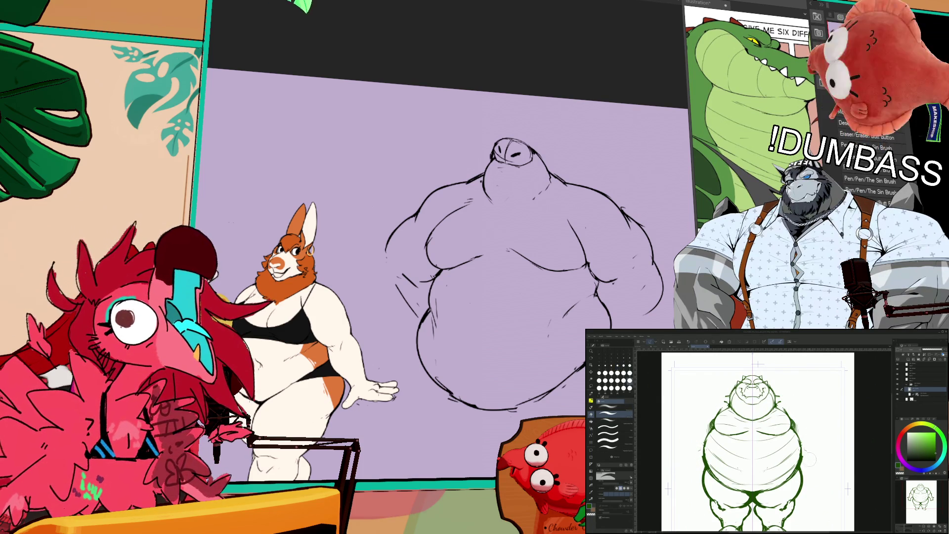
key(ctrl+z)
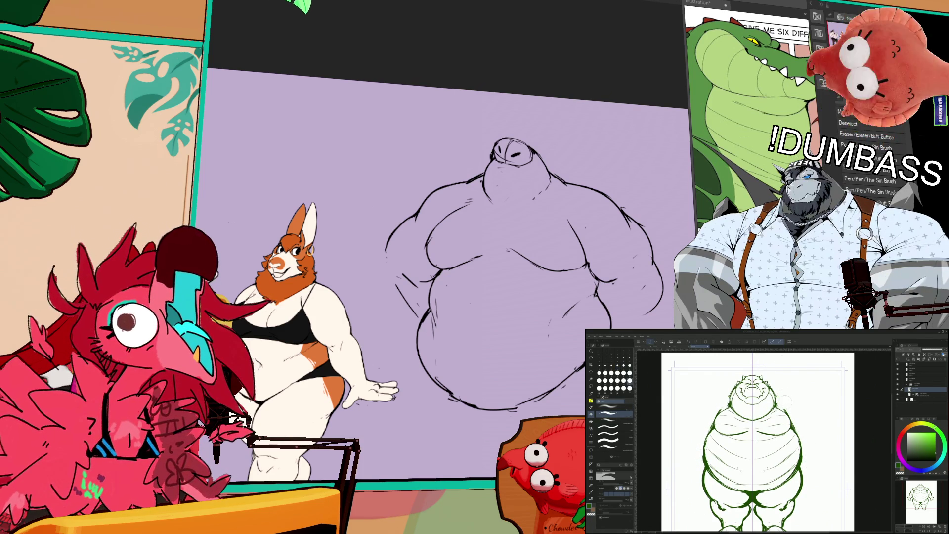
key(b)
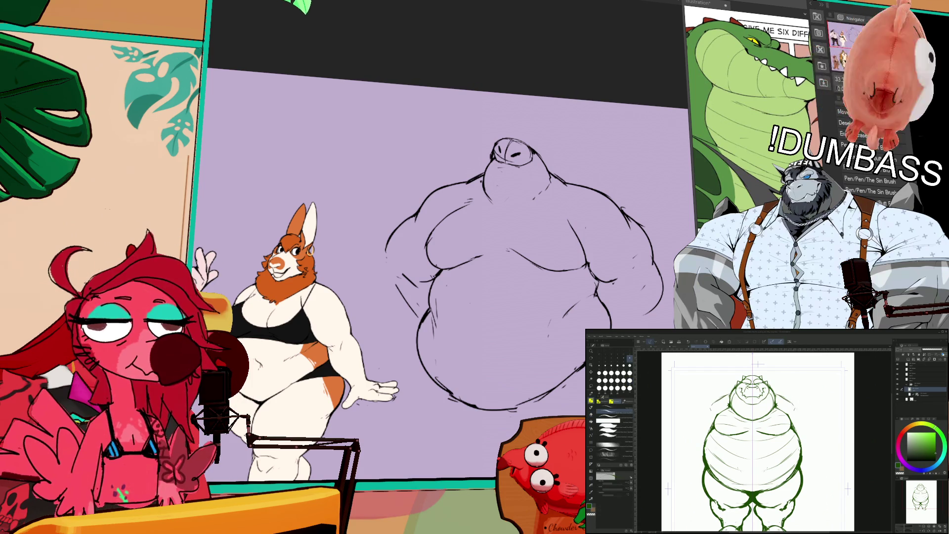
mouse_move(709, 406)
mouse_down()
mouse_move(678, 449)
mouse_move(696, 453)
mouse_up()
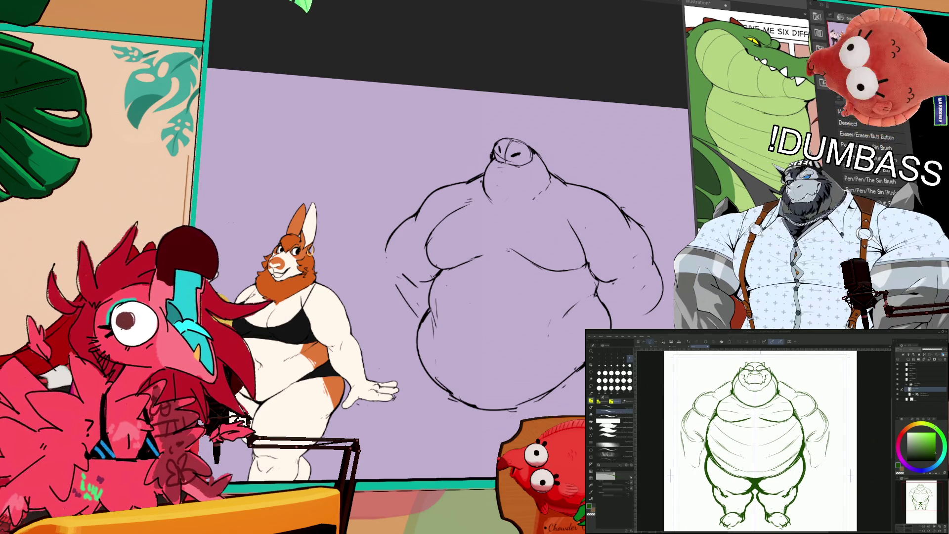
Step: Add mirrored strokes on the chest and both arms, erasing a few small marks
mouse_move(734, 394)
mouse_down()
mouse_move(680, 426)
mouse_move(699, 470)
mouse_up()
drag(817, 462, 824, 473)
drag(679, 425, 677, 451)
scroll(756, 440, up, 1)
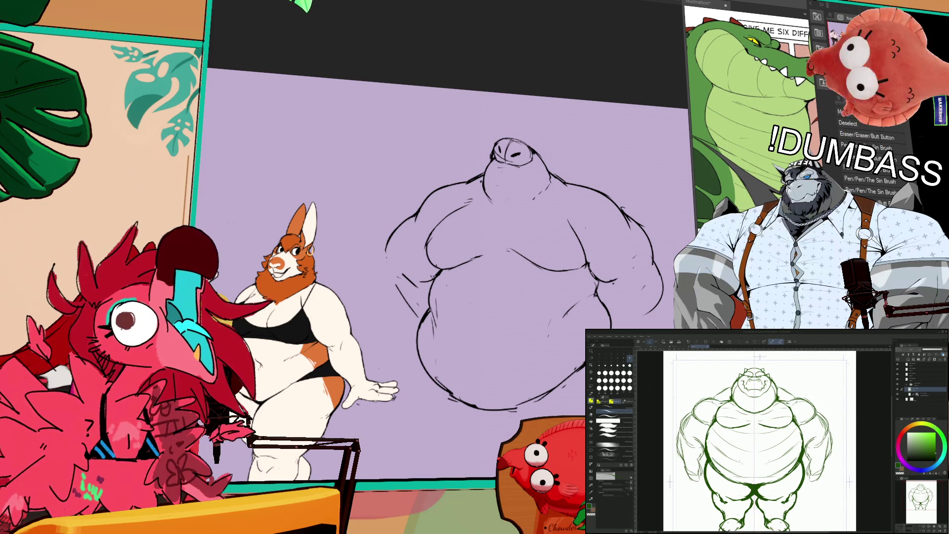
key(e)
mouse_move(824, 438)
mouse_down()
mouse_move(815, 446)
mouse_move(821, 432)
mouse_up()
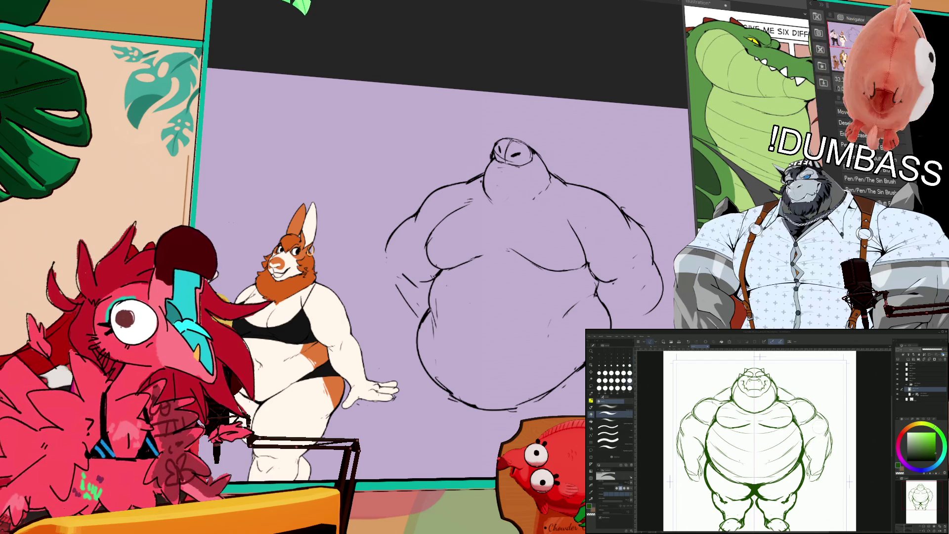
Step: Add mirrored textured-brush strokes near both arms and shoulders
click(590, 400)
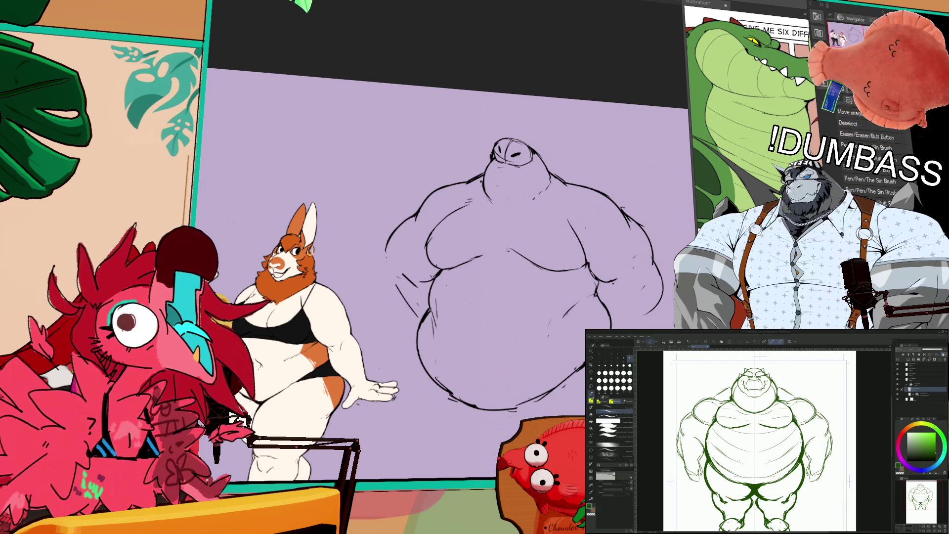
drag(807, 436, 819, 446)
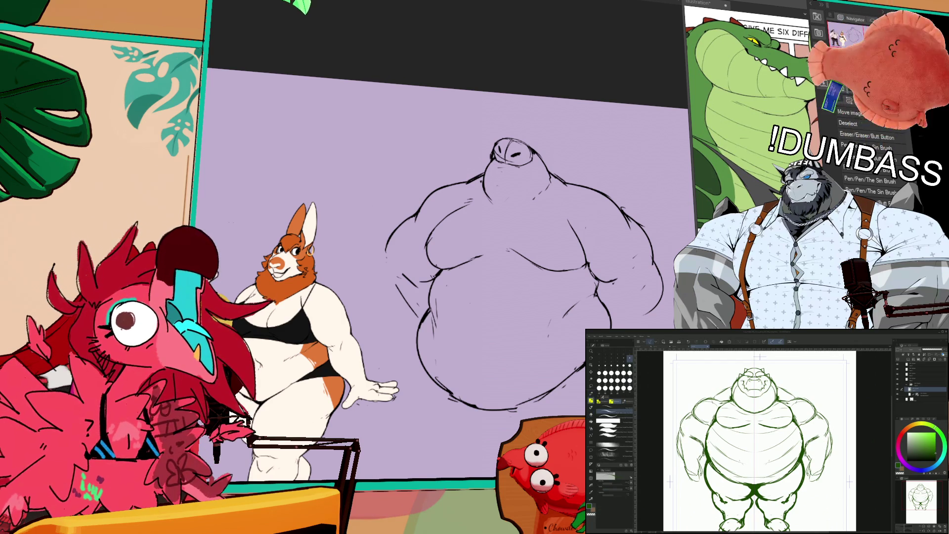
drag(804, 398, 816, 406)
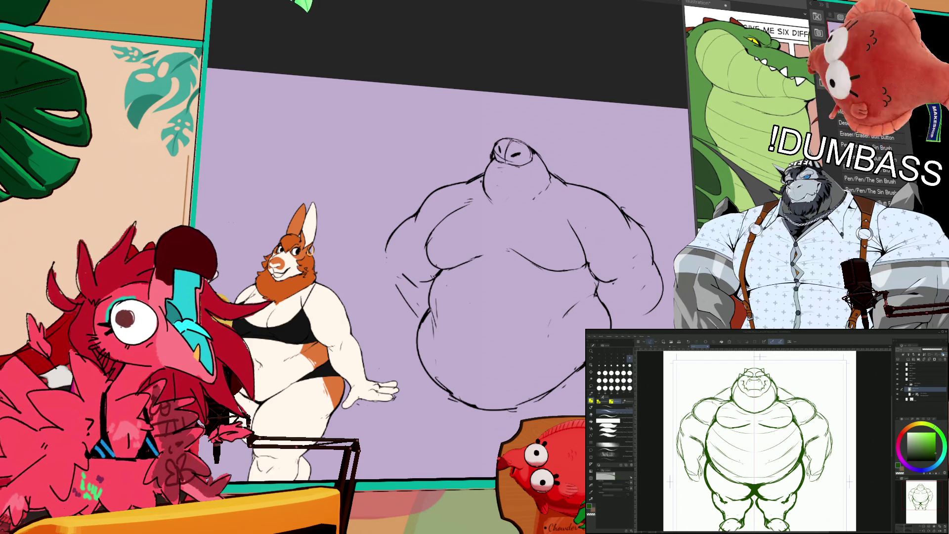
click(591, 415)
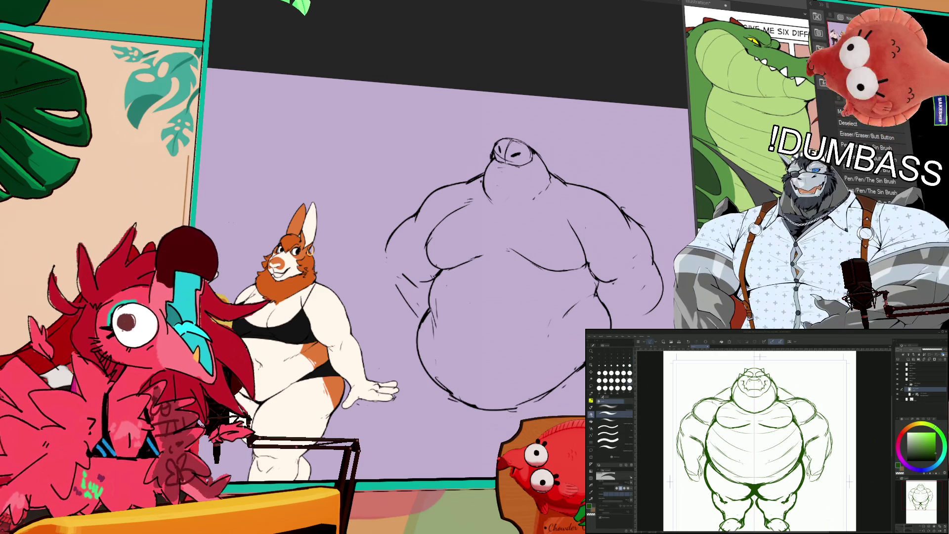
drag(813, 413, 822, 420)
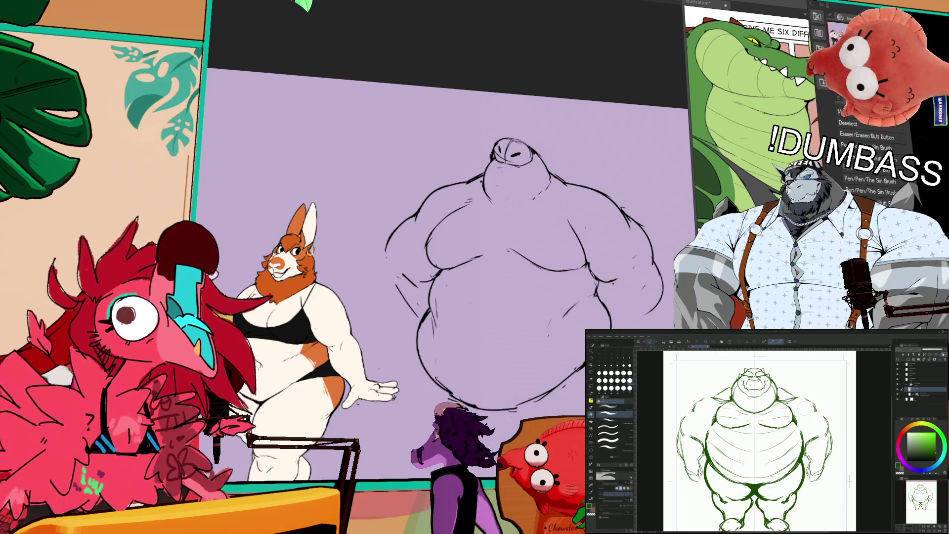
Step: Redraw the mirrored lines around both legs with a different brush, then zoom out
click(612, 401)
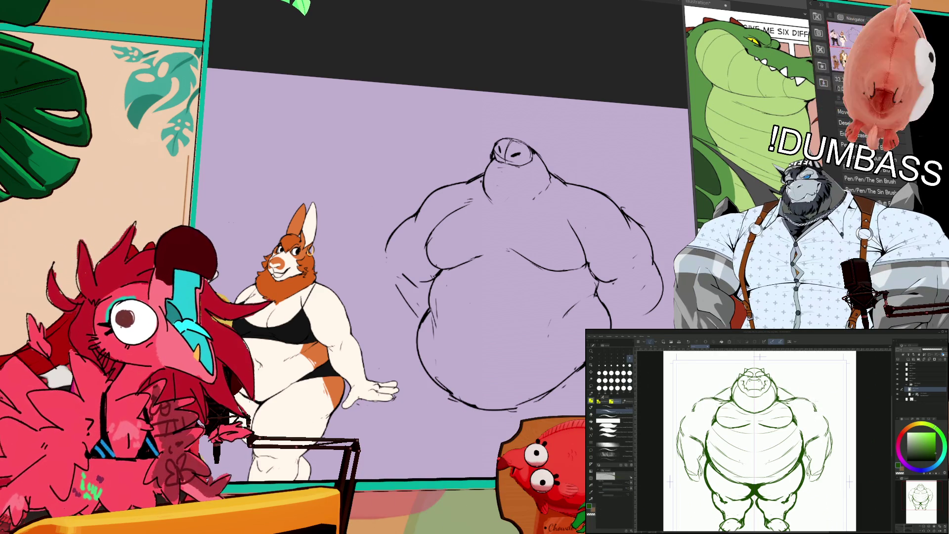
drag(712, 445, 720, 519)
drag(755, 445, 753, 442)
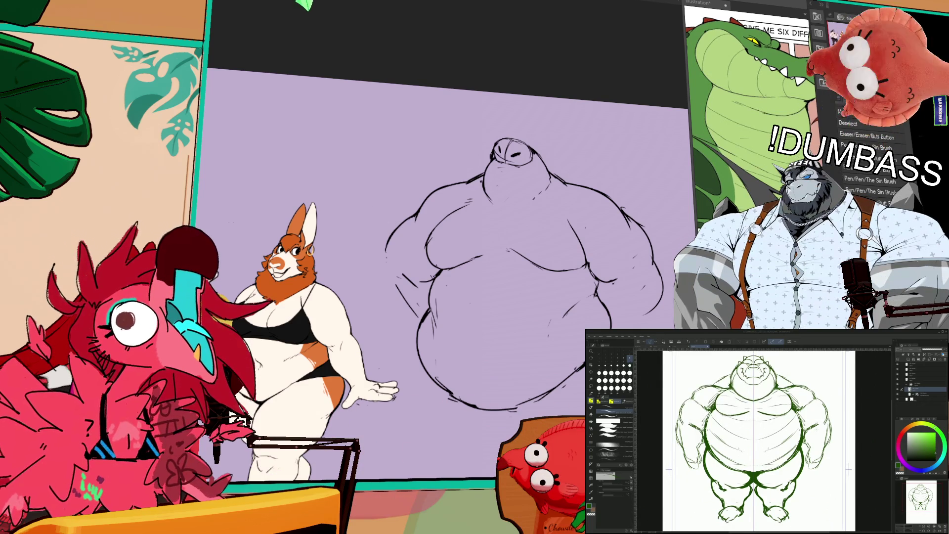
key(ctrl+minus)
key(ctrl+minus)
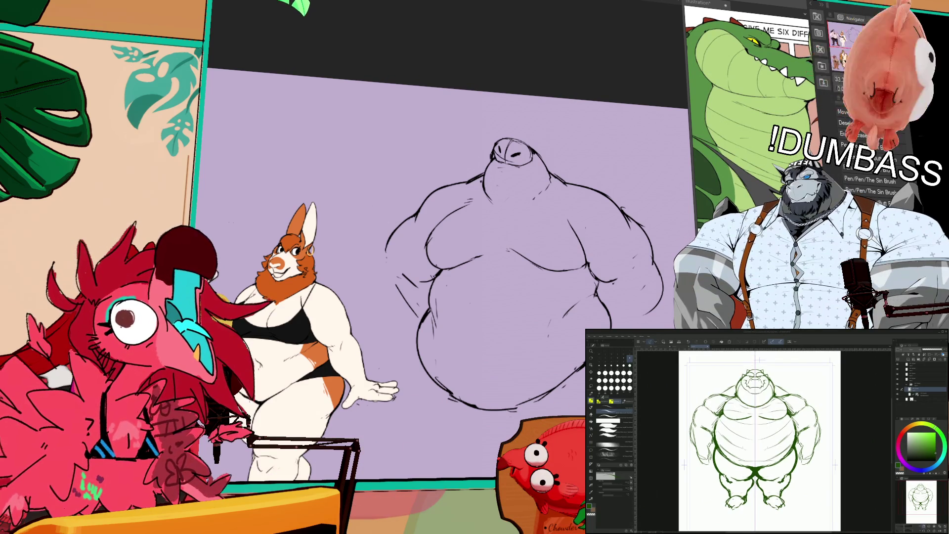
Step: Undo the dark shading and strokes on the lower belly and legs
click(591, 414)
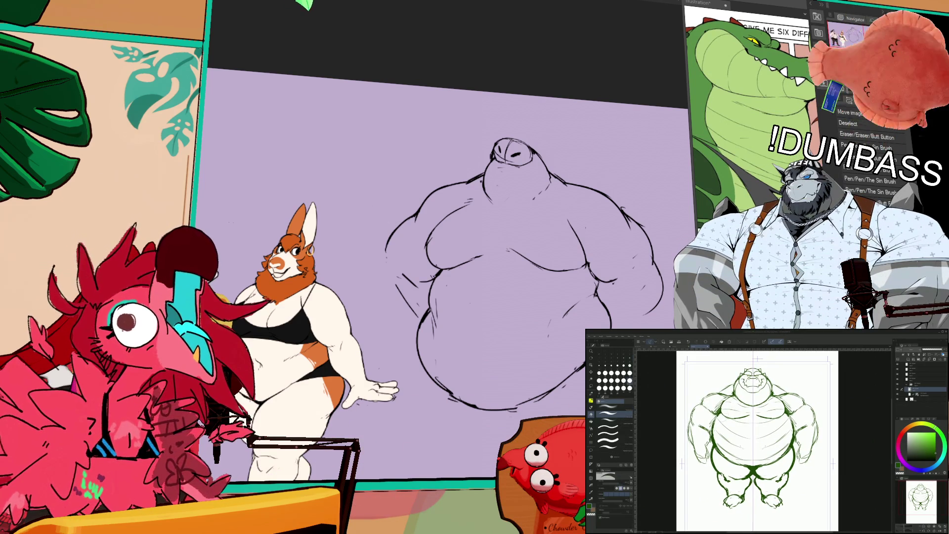
key(ctrl+z)
key(ctrl+z)
key(ctrl+z)
key(ctrl+z)
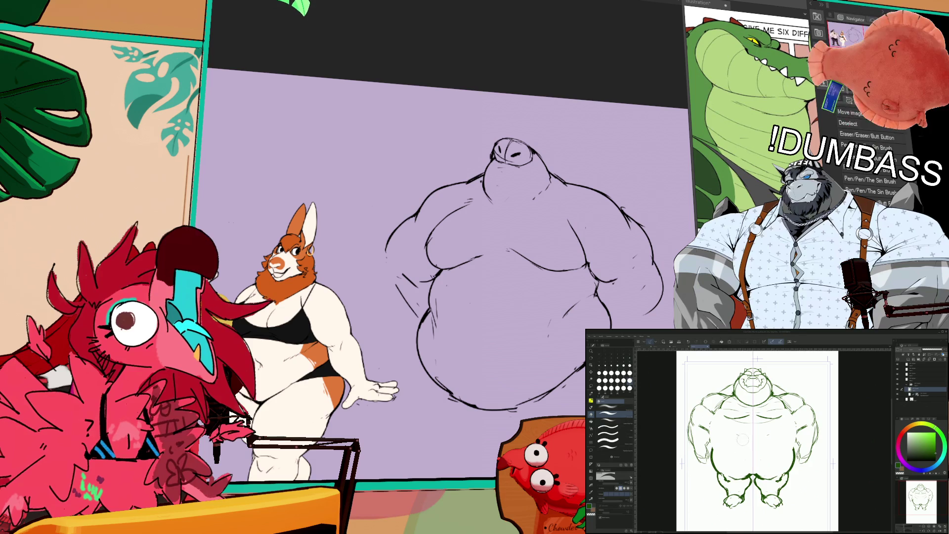
key(ctrl+z)
key(ctrl+z)
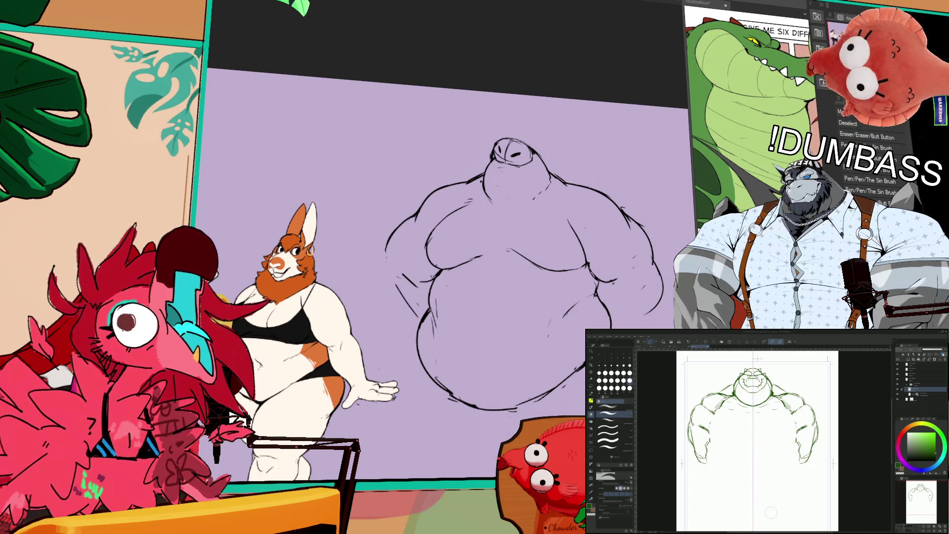
key(e)
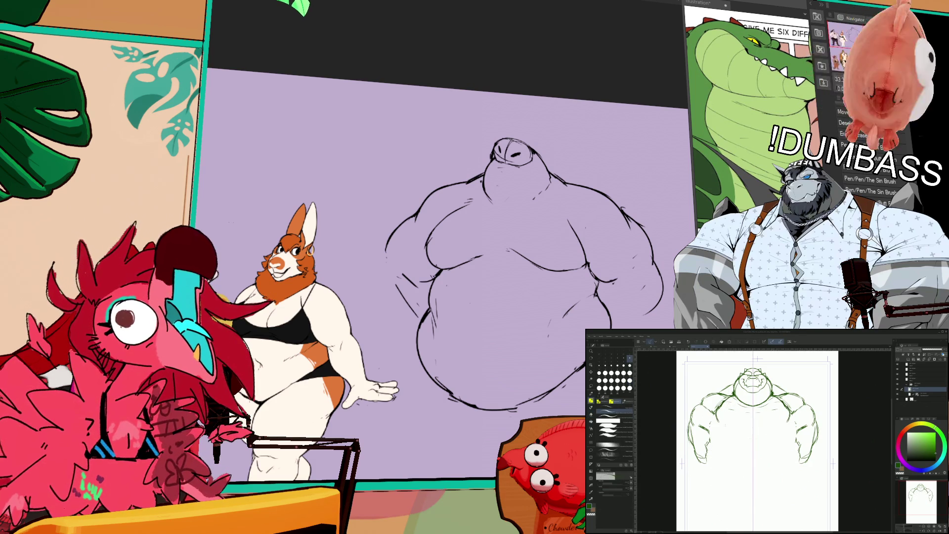
Step: Draw darker mirrored lines along the chest and arms and a rounder lower belly curve
drag(730, 427, 747, 421)
drag(758, 422, 777, 427)
drag(729, 397, 714, 424)
drag(789, 403, 795, 434)
drag(712, 416, 705, 468)
mouse_move(797, 459)
mouse_down()
mouse_move(755, 482)
mouse_move(764, 483)
mouse_up()
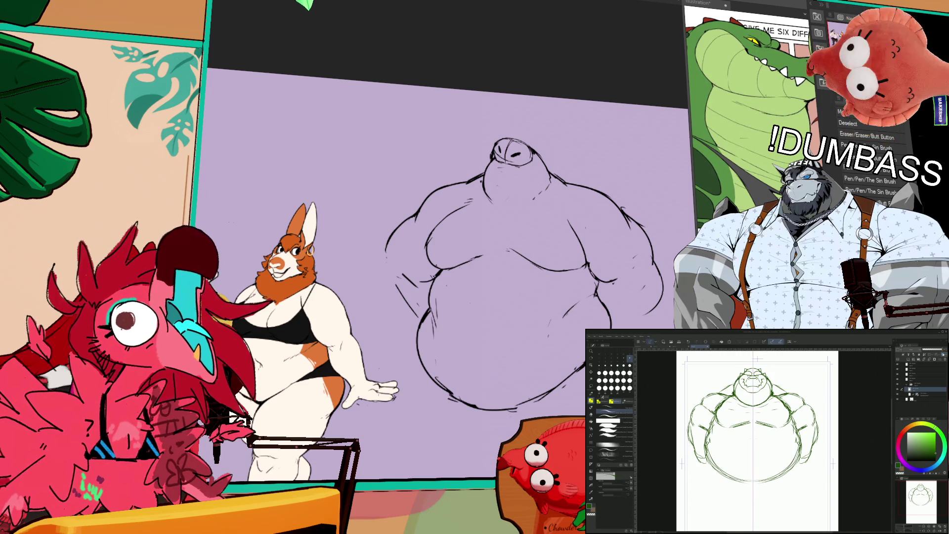
mouse_move(799, 451)
mouse_down()
mouse_move(785, 477)
mouse_move(760, 485)
mouse_up()
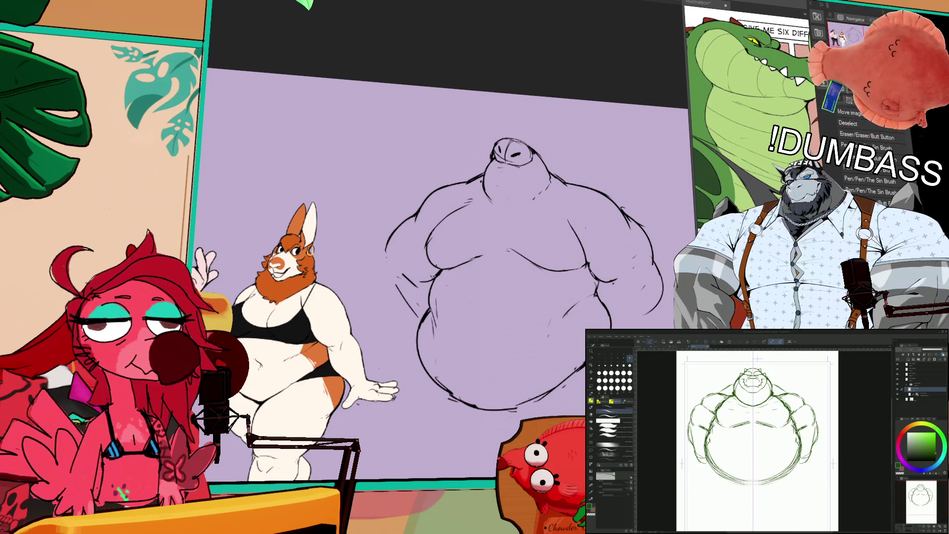
key(p)
key(p)
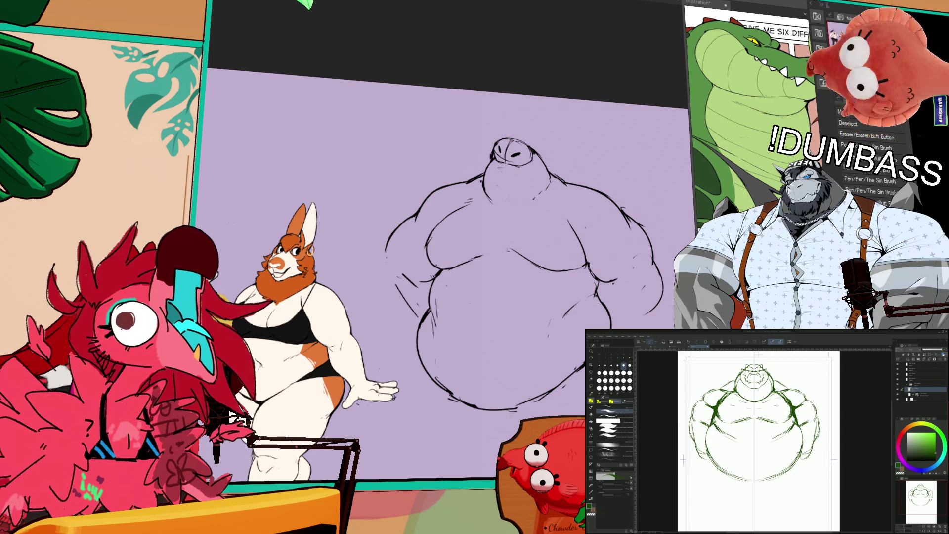
Step: Trace repeatedly over the bottom and side belly contours to make them darker and thicker
drag(710, 456, 744, 478)
drag(707, 440, 748, 479)
drag(725, 471, 744, 479)
mouse_move(707, 427)
mouse_down()
mouse_move(727, 475)
mouse_move(747, 482)
mouse_up()
scroll(761, 440, down, 3)
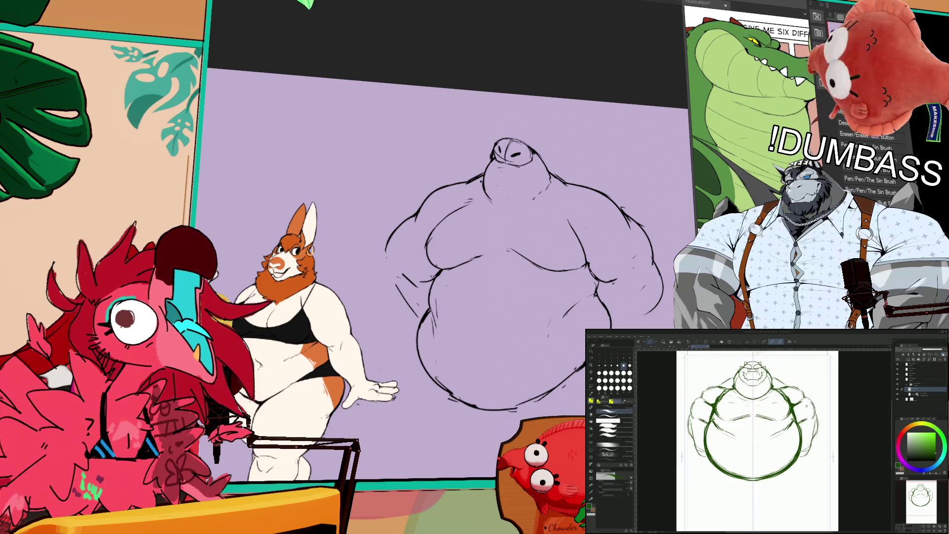
mouse_move(712, 431)
mouse_down()
mouse_move(717, 460)
mouse_move(762, 468)
mouse_move(744, 483)
mouse_move(745, 467)
mouse_up()
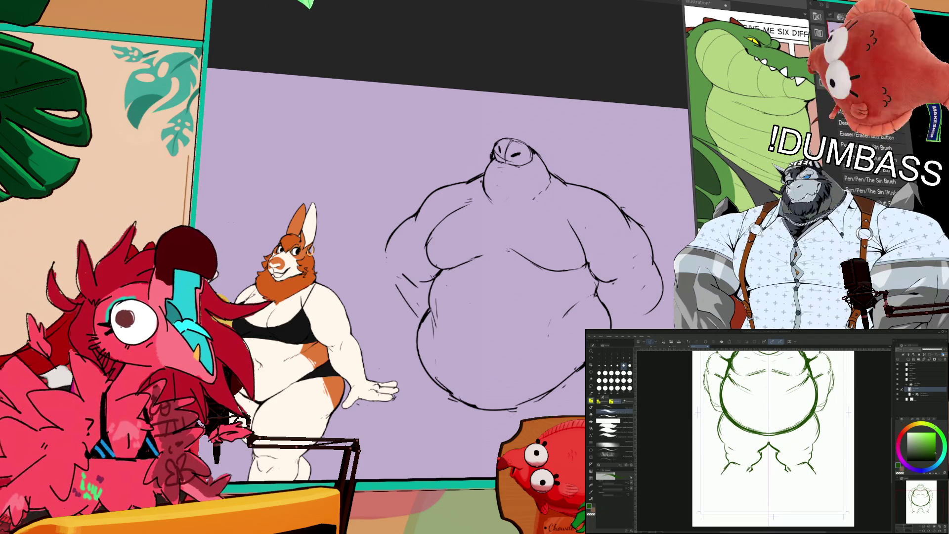
drag(745, 470, 739, 499)
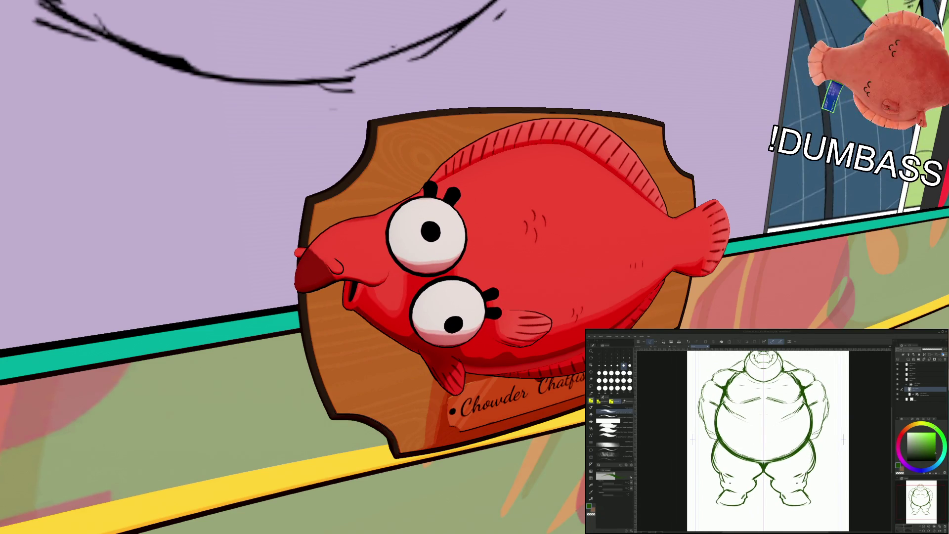
drag(766, 440, 765, 440)
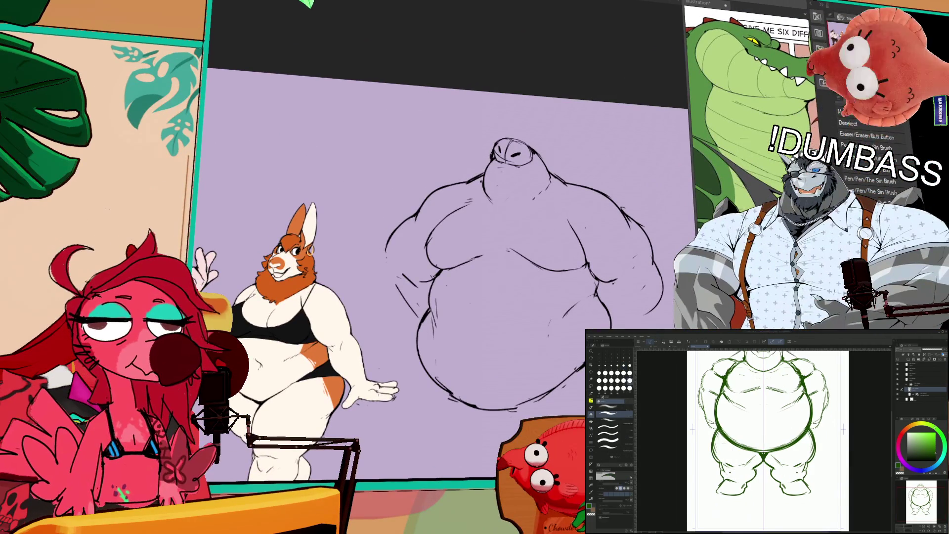
key(b)
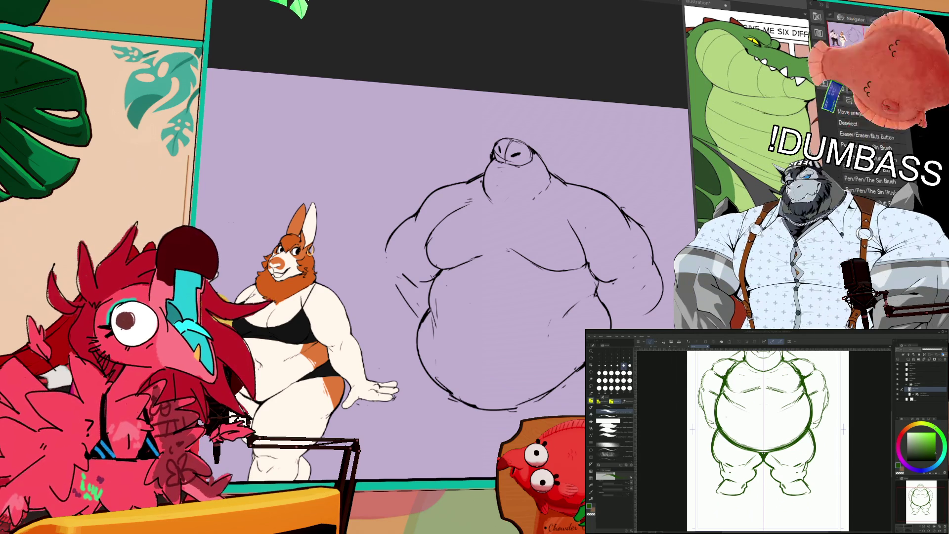
scroll(766, 440, up, 3)
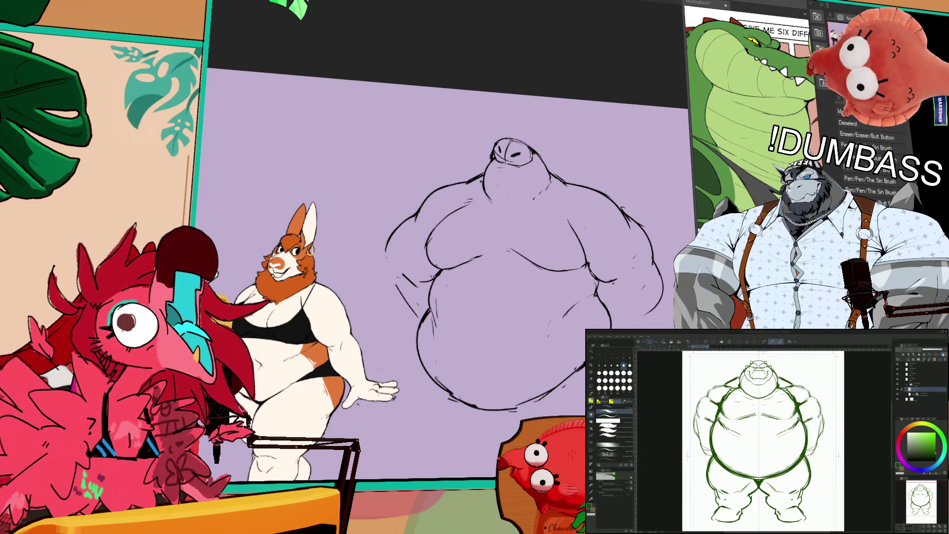
key(p)
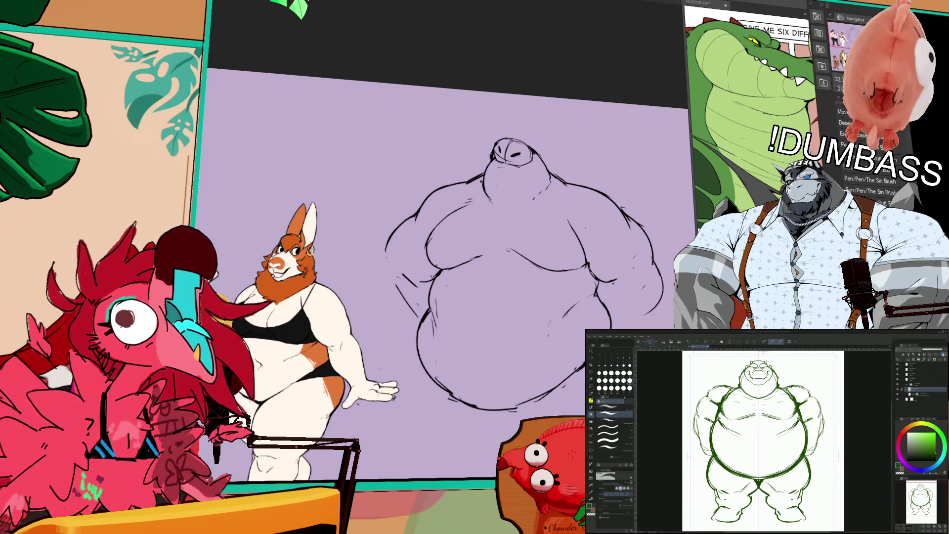
key(b)
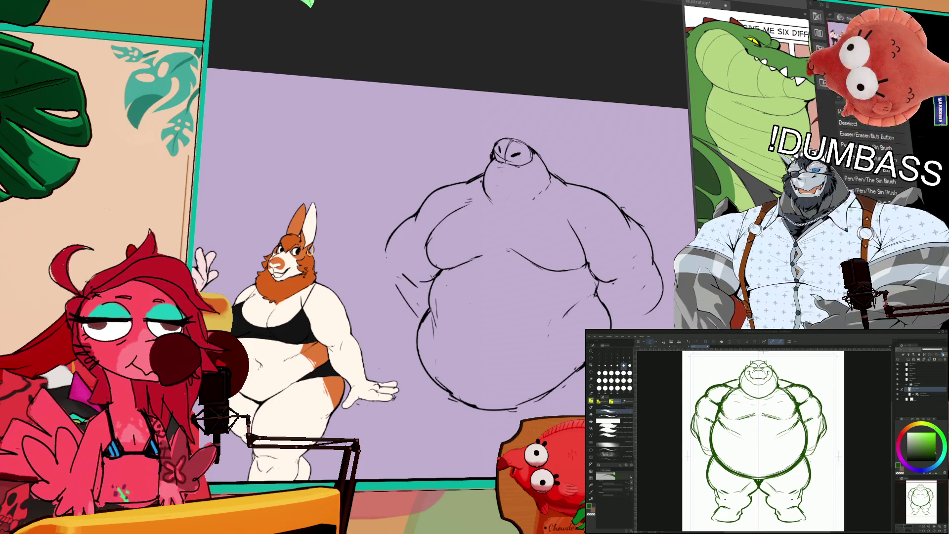
key(e)
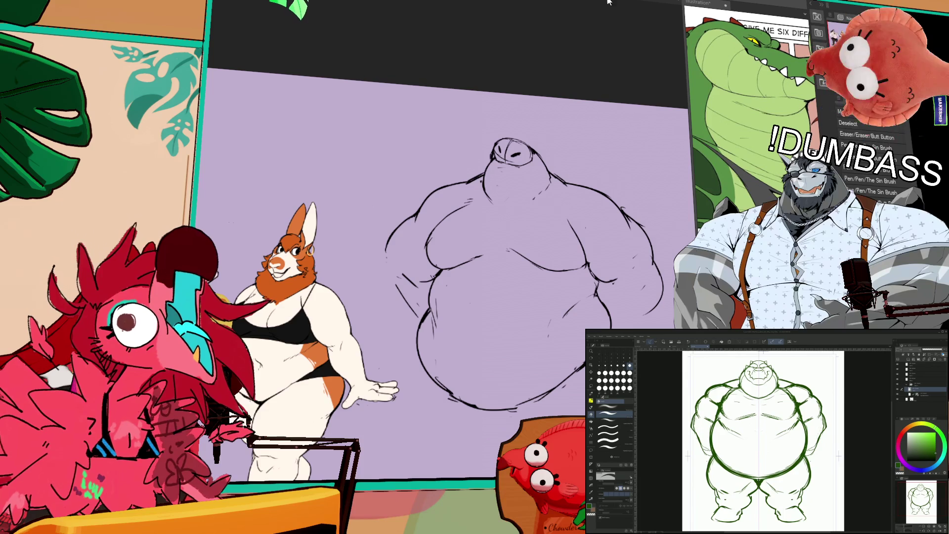
key(e)
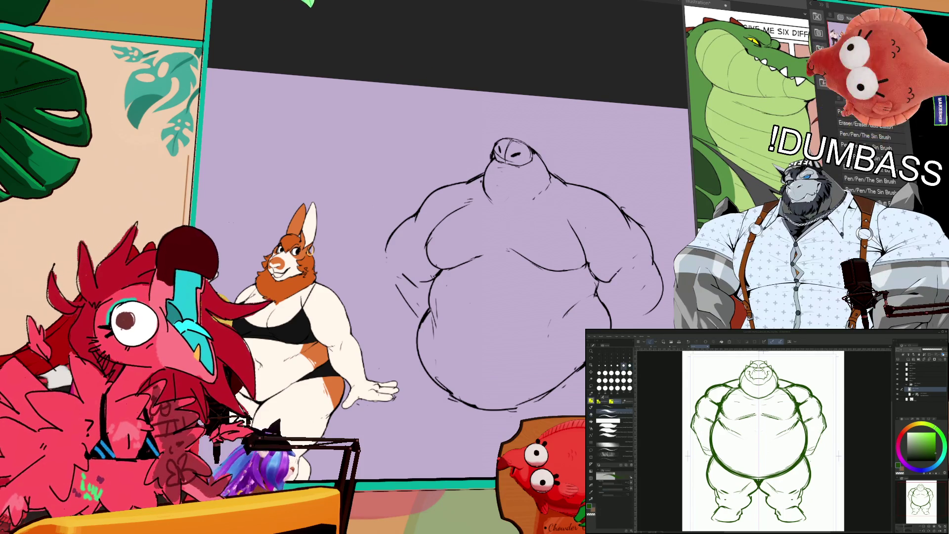
key(e)
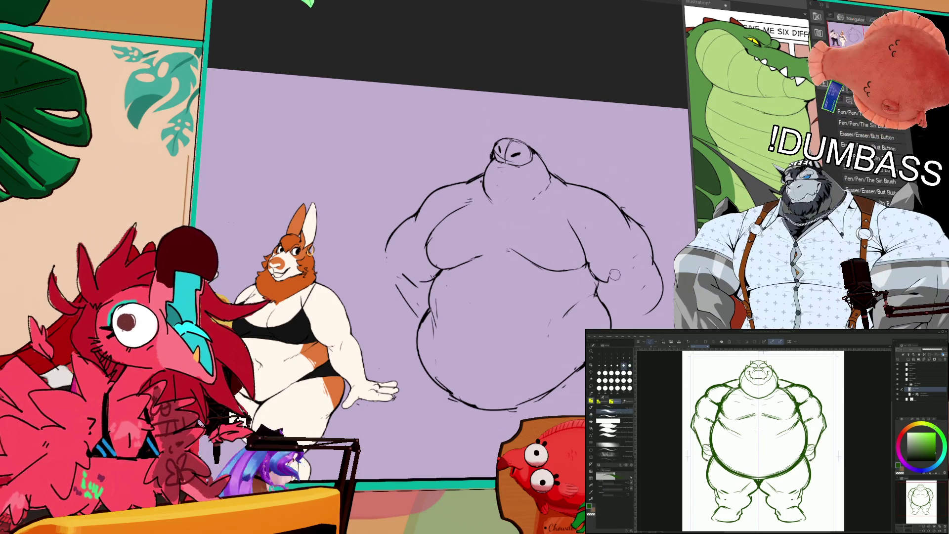
scroll(745, 440, up, 2)
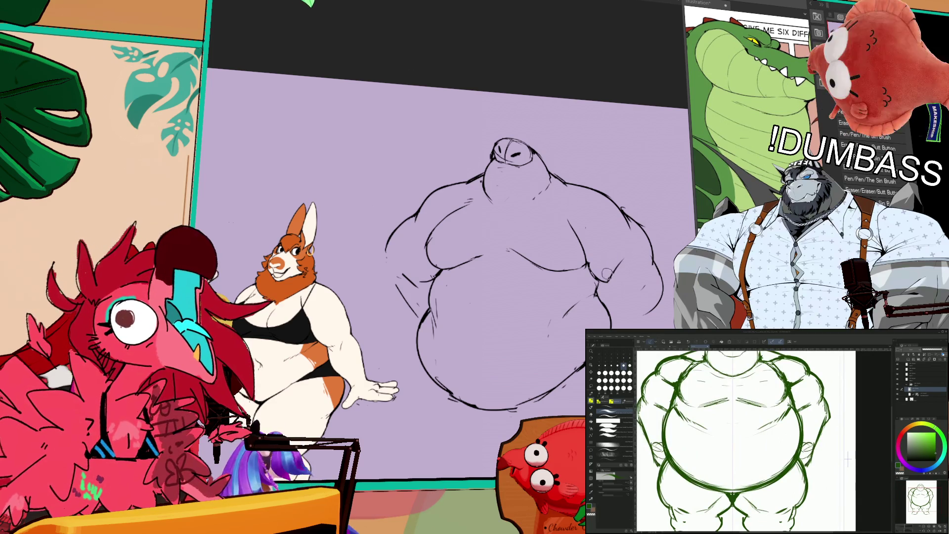
key(ctrl+0)
scroll(765, 445, down, 1)
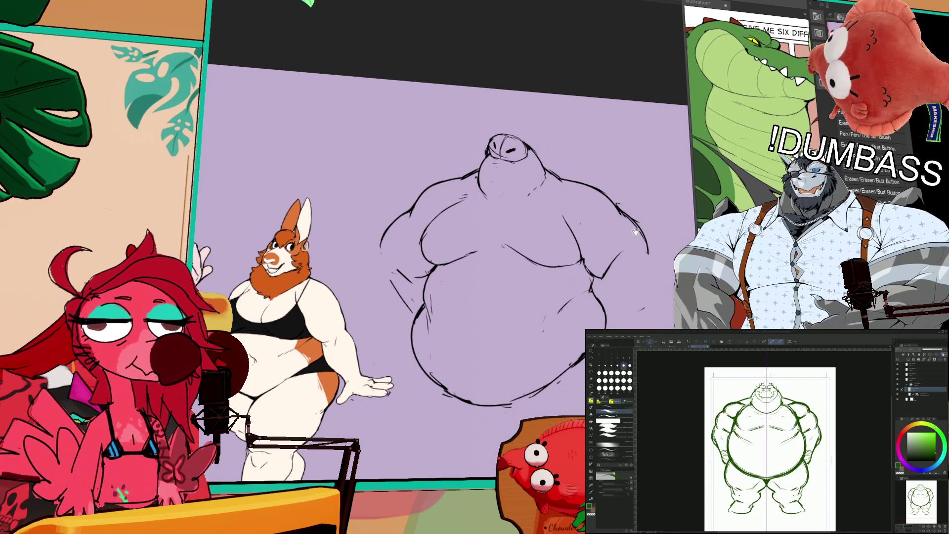
Step: Extend the right arm outline downward and redraw the hip line, undoing failed strokes
drag(625, 252, 620, 239)
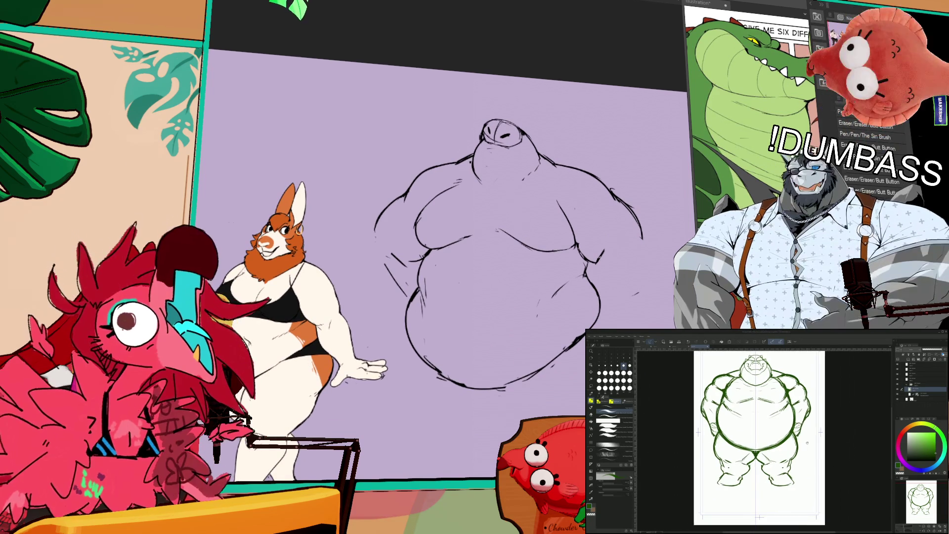
drag(644, 237, 653, 266)
key(ctrl+z)
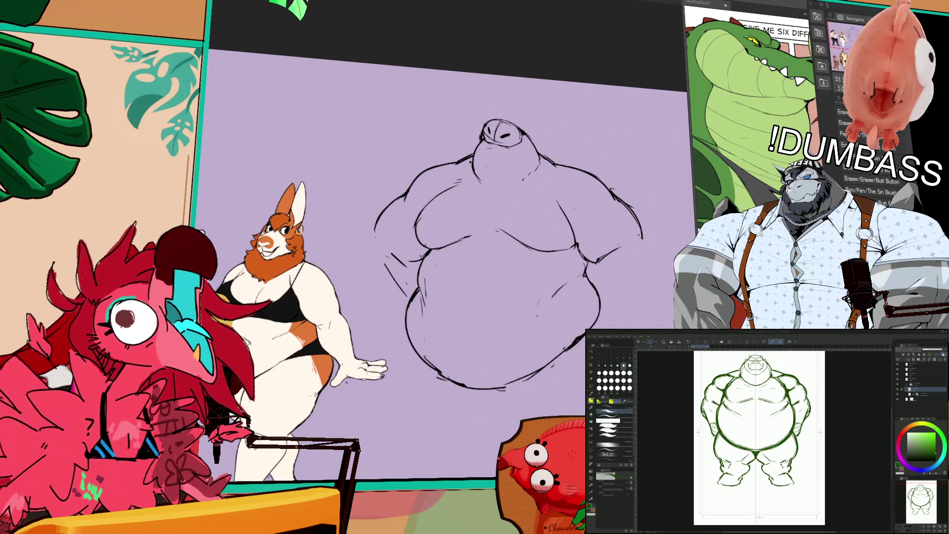
drag(642, 238, 639, 295)
drag(611, 255, 601, 280)
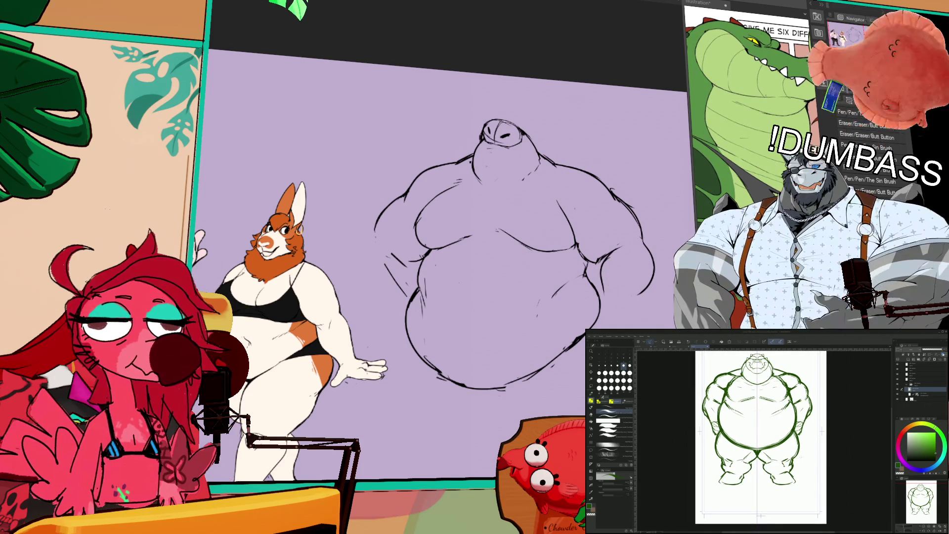
key(ctrl+z)
mouse_move(601, 258)
mouse_down()
mouse_move(596, 289)
mouse_move(649, 251)
mouse_move(651, 289)
mouse_move(635, 299)
mouse_up()
key(ctrl+z)
Step: Add small touch-up strokes at the hip and feet and sketch the left arm outline
drag(580, 244, 578, 239)
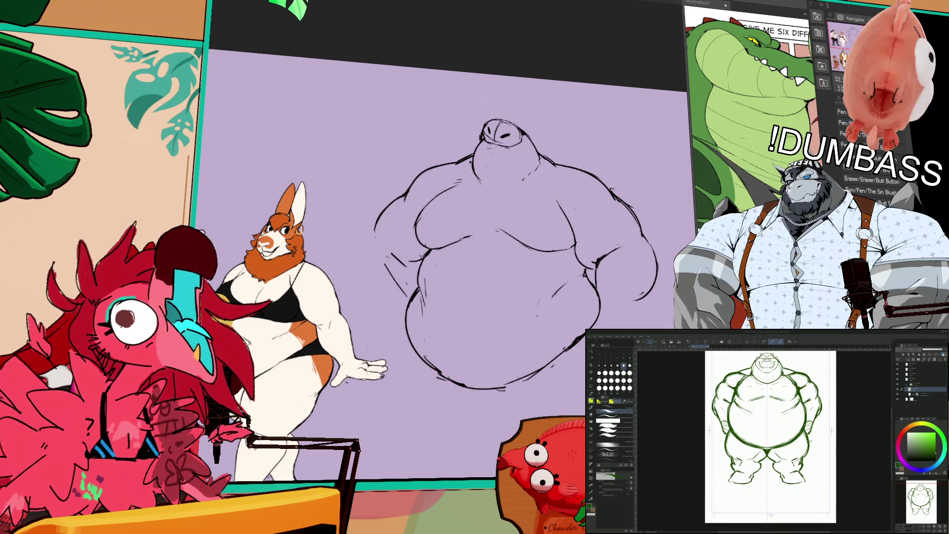
drag(588, 257, 601, 264)
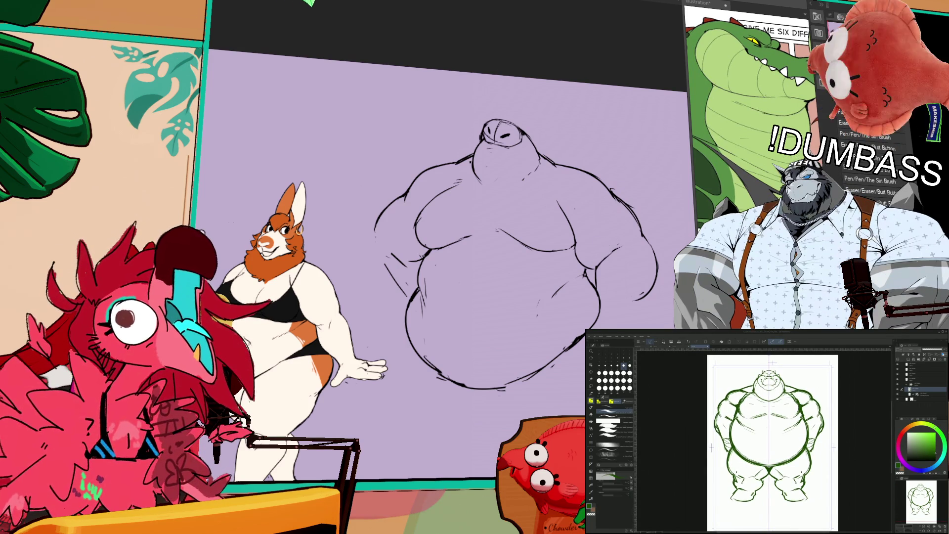
drag(563, 200, 571, 233)
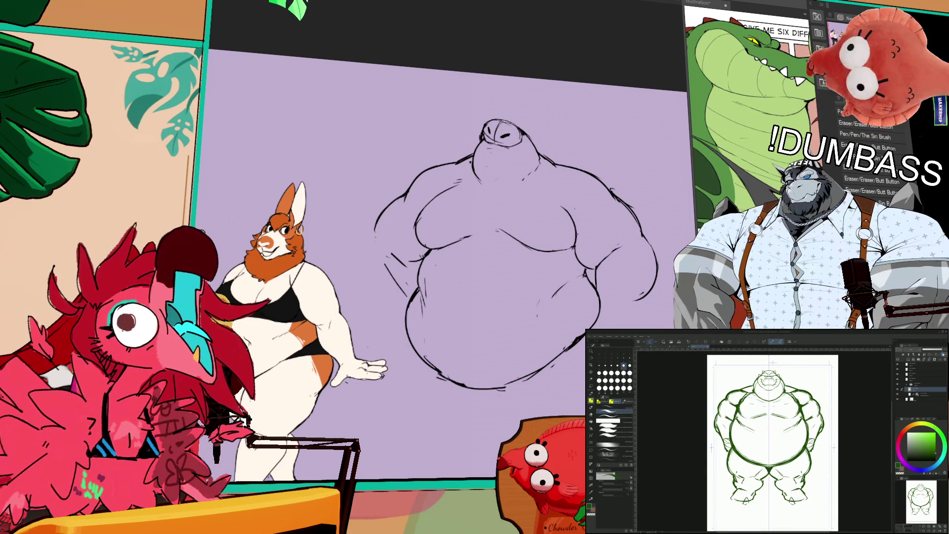
drag(741, 498, 746, 502)
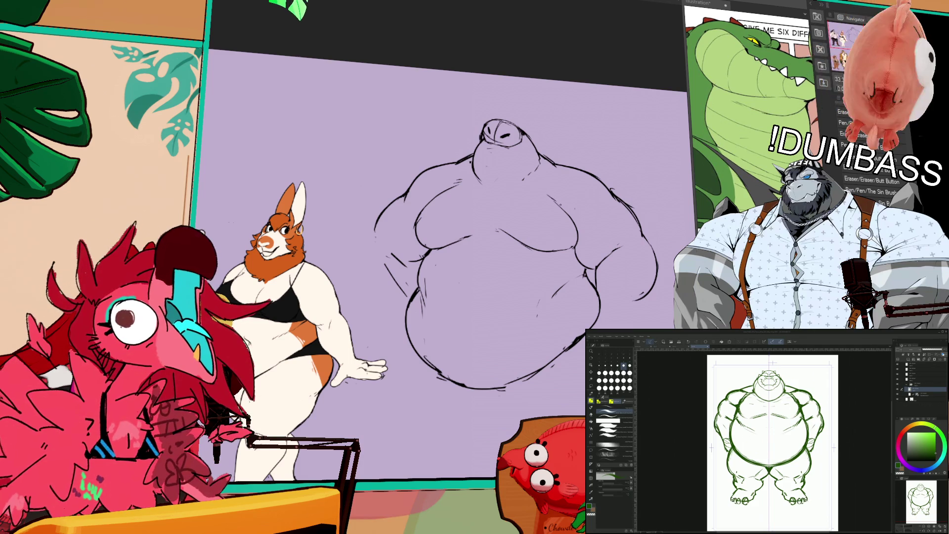
drag(772, 443, 769, 454)
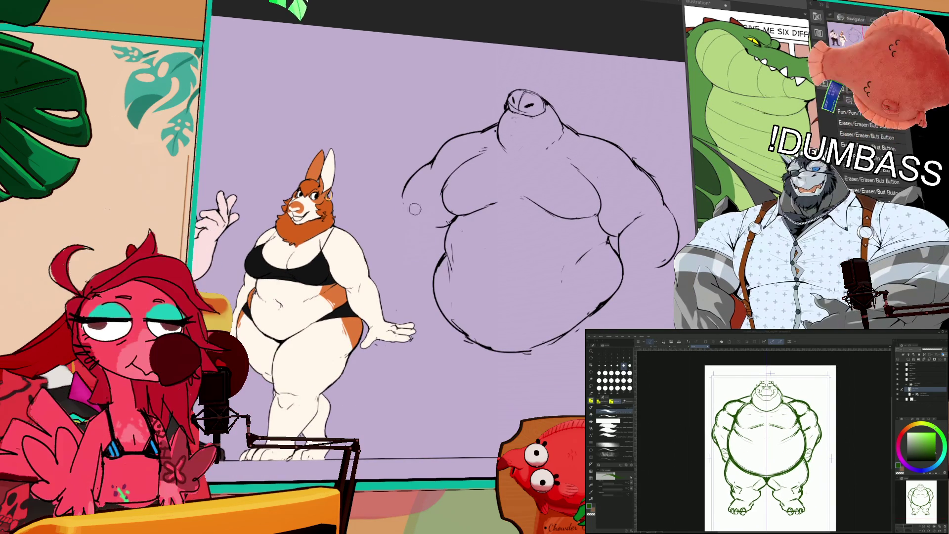
mouse_move(403, 196)
mouse_down()
mouse_move(397, 227)
mouse_move(434, 261)
mouse_up()
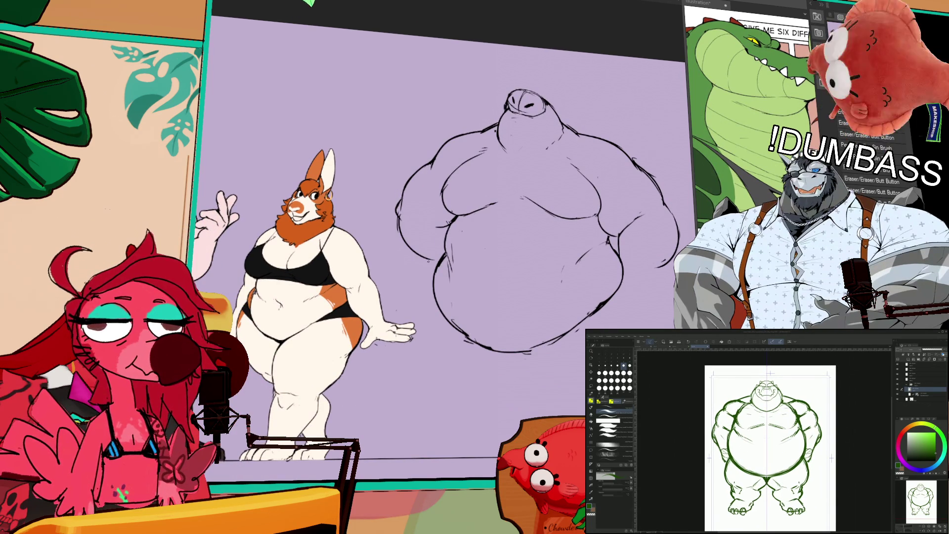
mouse_move(643, 234)
mouse_down()
mouse_move(650, 228)
mouse_move(640, 236)
mouse_up()
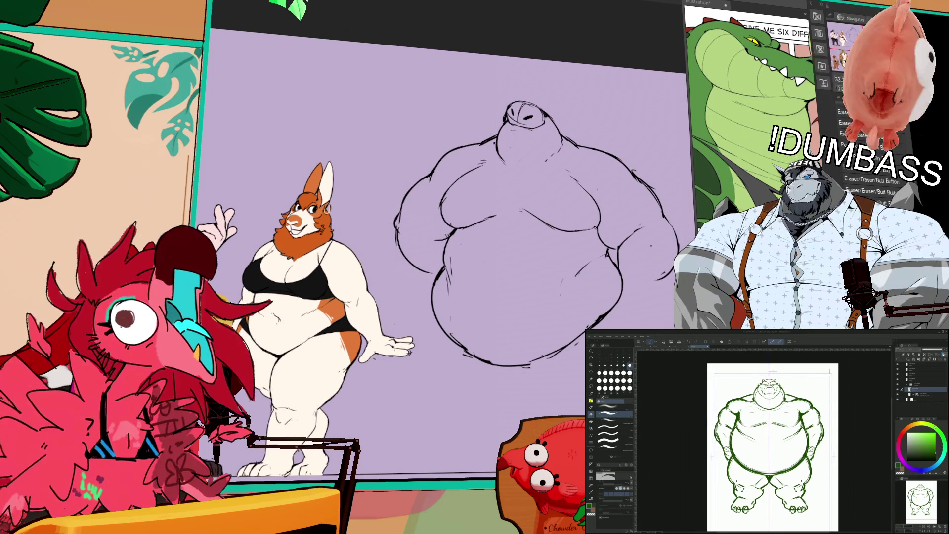
Step: Switch brush sets and attempt the lower belly curve several times, undoing each try
key(e)
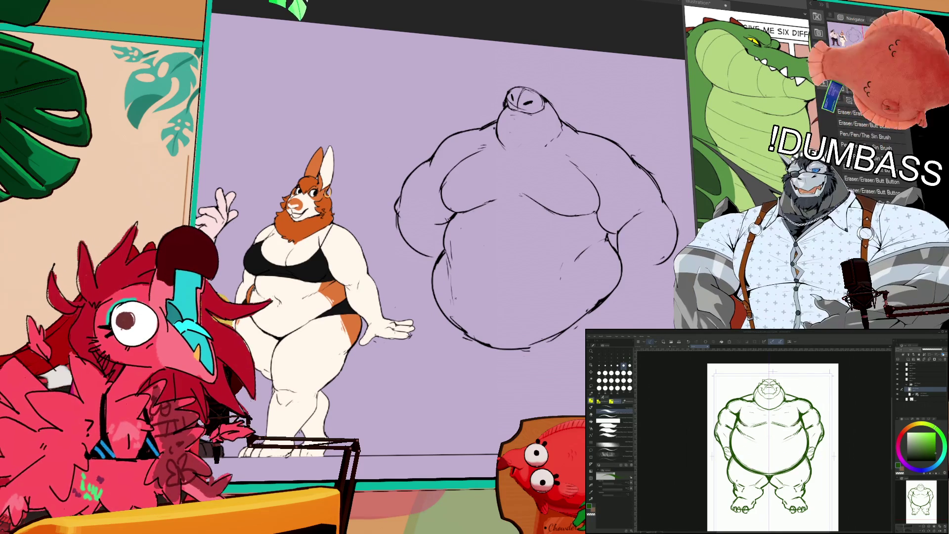
drag(465, 330, 496, 349)
key(ctrl+z)
drag(449, 299, 532, 350)
key(ctrl+z)
drag(471, 334, 563, 341)
key(ctrl+z)
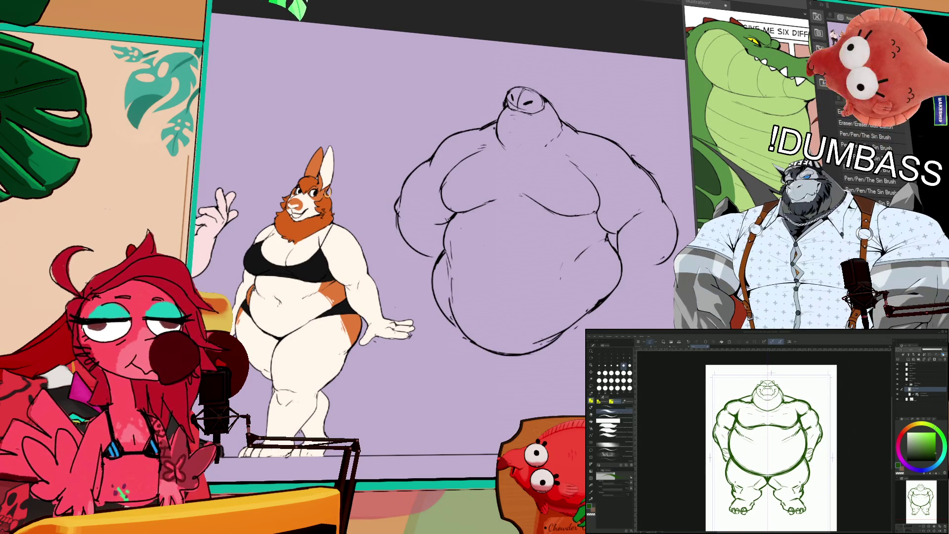
mouse_move(469, 340)
mouse_down()
mouse_move(511, 350)
mouse_move(573, 336)
mouse_up()
key(ctrl+z)
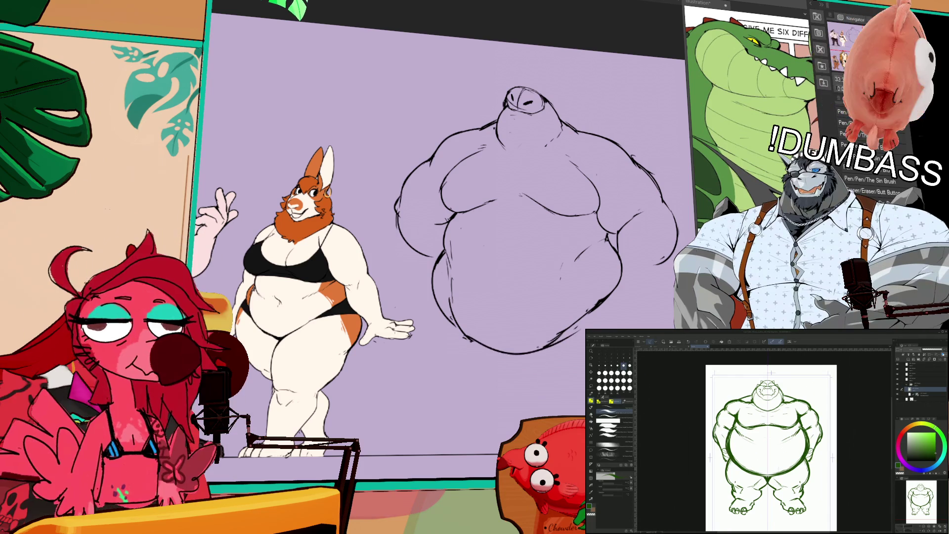
key(b)
scroll(563, 310, down, 2)
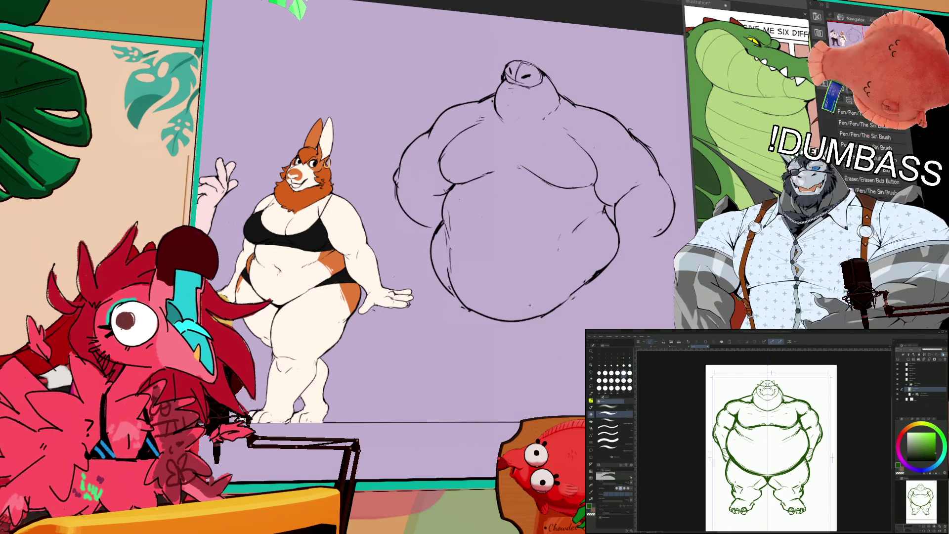
drag(636, 252, 631, 278)
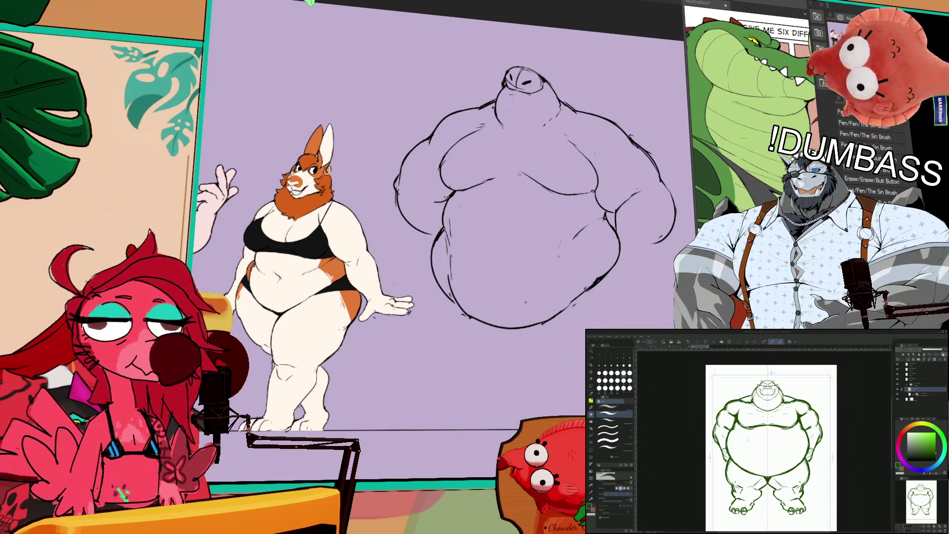
key(e)
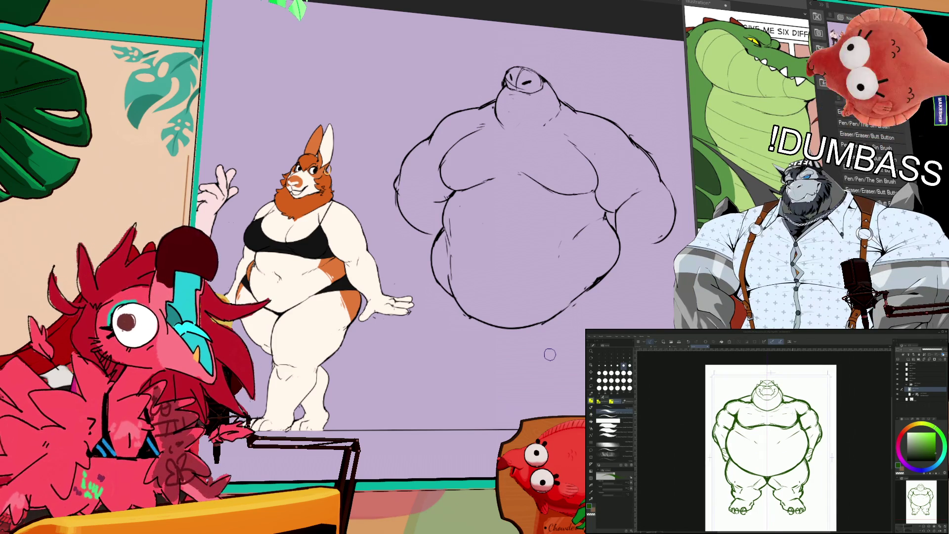
scroll(771, 440, down, 1)
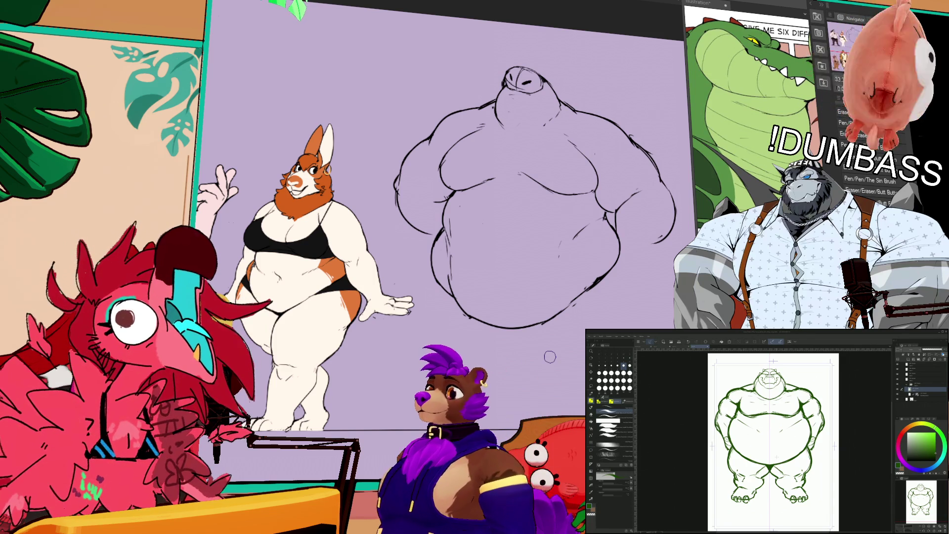
key(p)
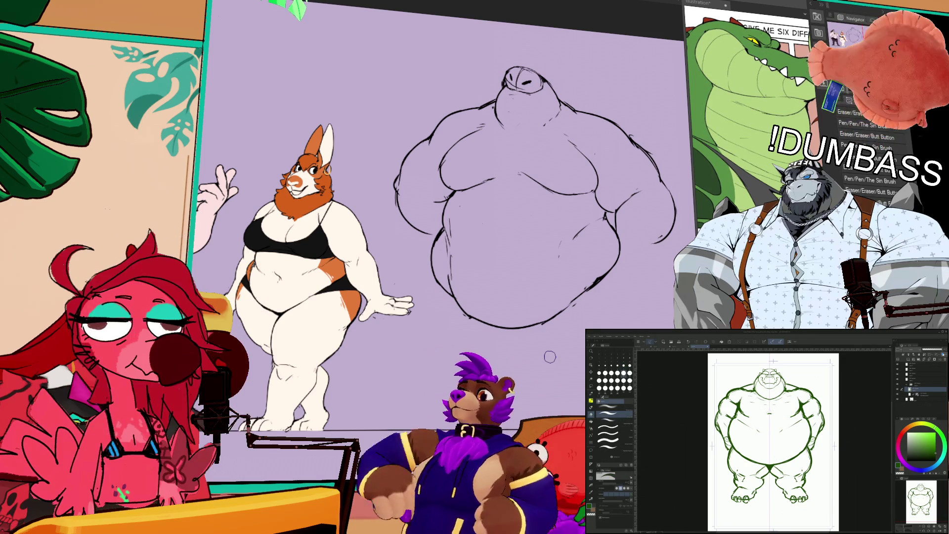
key(b)
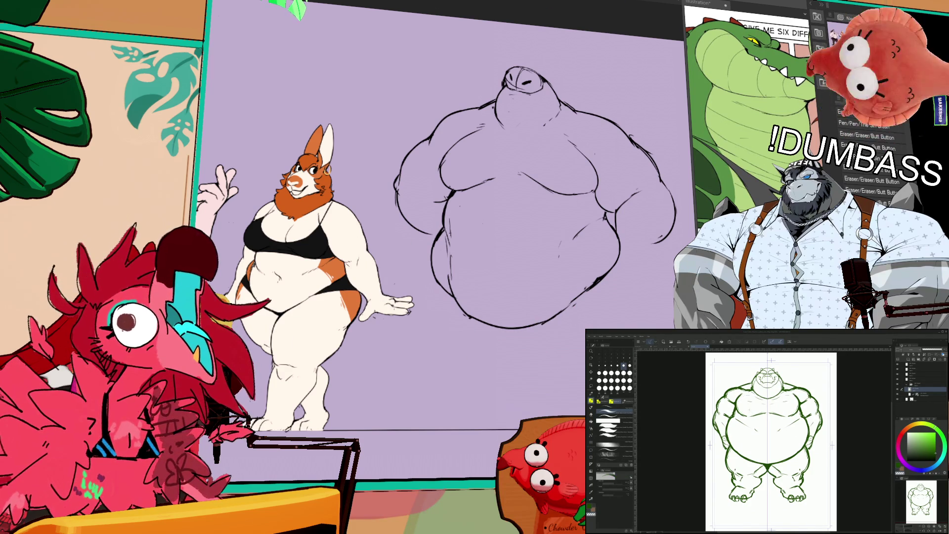
Step: Sketch leg lines under the belly, retrying the right leg, then rough overlapping circles right of the head
scroll(769, 445, up, 3)
scroll(764, 425, up, 5)
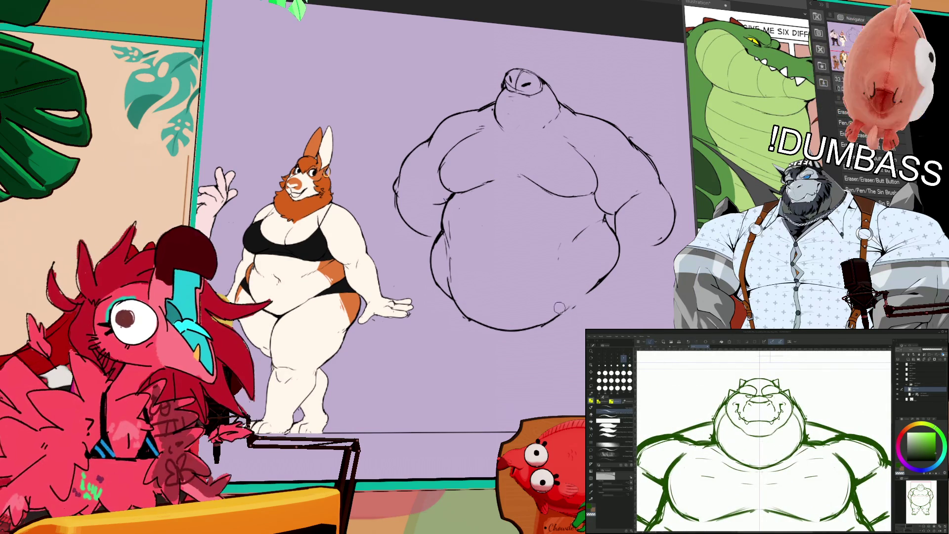
drag(563, 320, 571, 307)
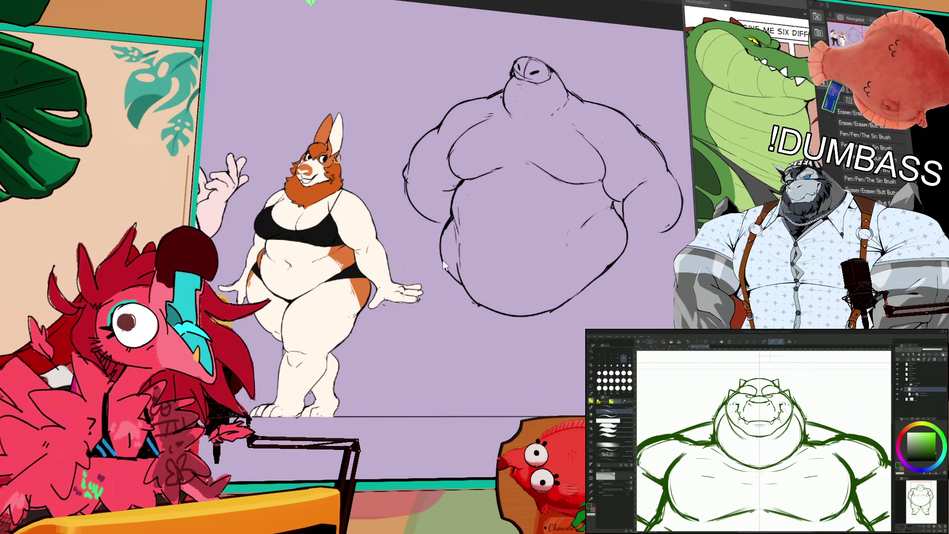
drag(445, 296, 467, 340)
drag(544, 316, 572, 354)
key(ctrl+z)
key(ctrl+z)
drag(547, 310, 564, 352)
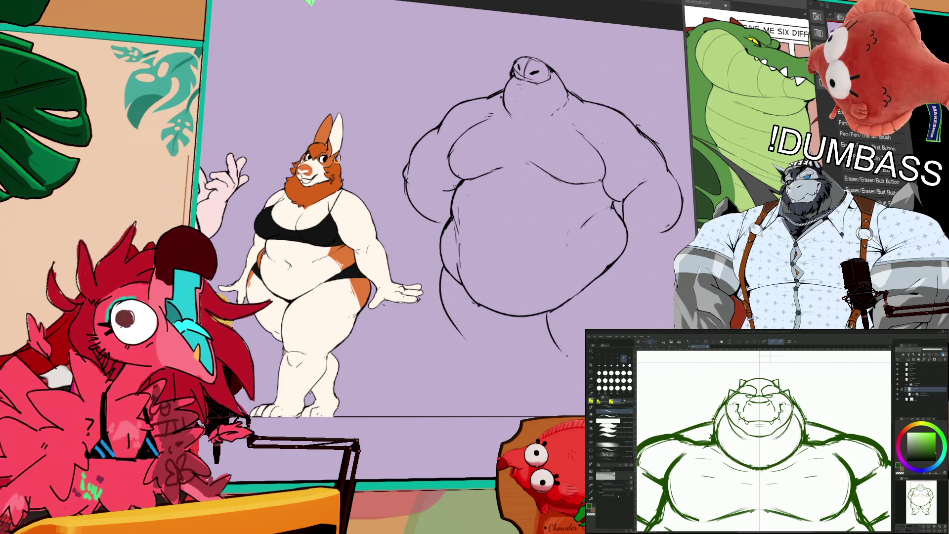
key(ctrl+z)
drag(551, 313, 572, 357)
key(ctrl+z)
key(ctrl+z)
key(ctrl+z)
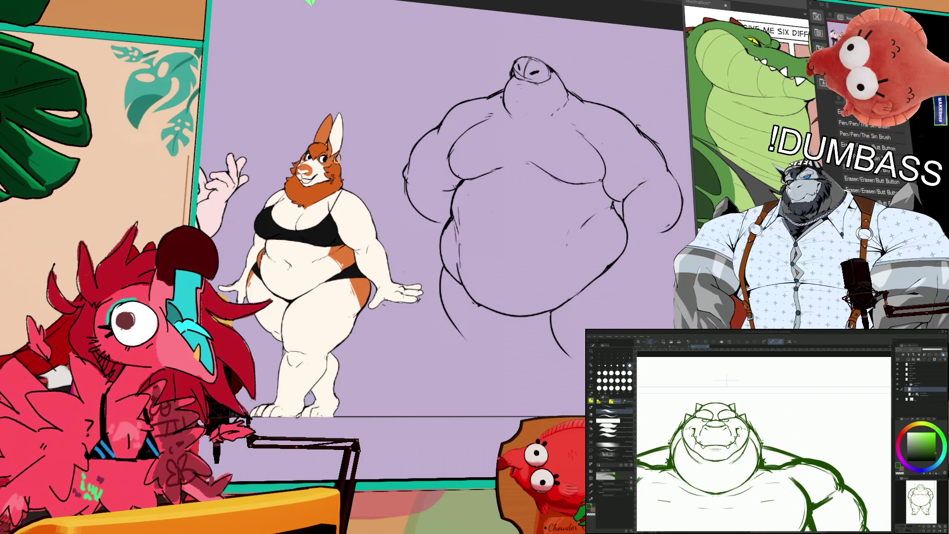
mouse_move(833, 399)
mouse_down()
mouse_move(805, 405)
mouse_move(788, 427)
mouse_up()
mouse_move(803, 383)
mouse_down()
mouse_move(830, 410)
mouse_move(797, 426)
mouse_move(811, 405)
mouse_move(800, 382)
mouse_move(762, 407)
mouse_up()
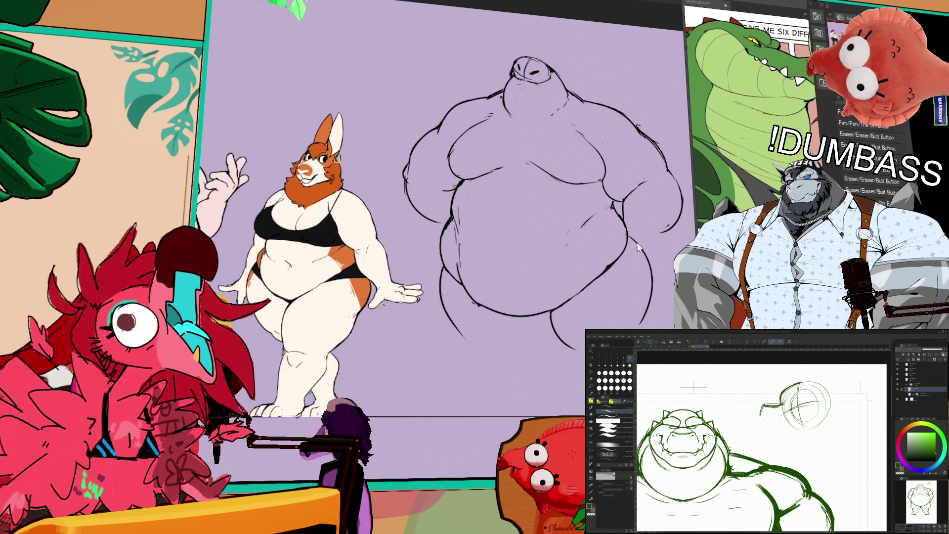
Step: Lasso the rough circle, delete and restore it, deselect, and return to the drawing brushes
key(m)
drag(839, 375, 839, 385)
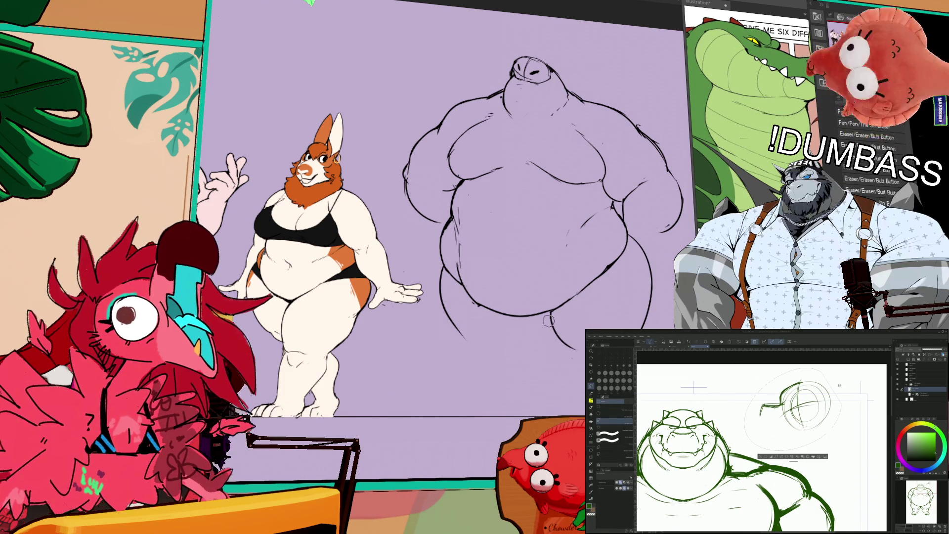
key(Delete)
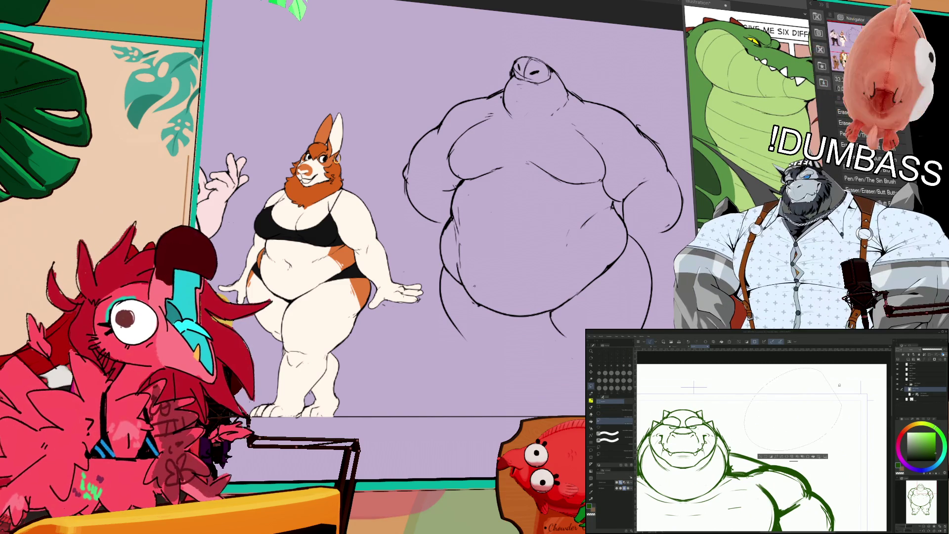
key(ctrl+z)
key(ctrl+d)
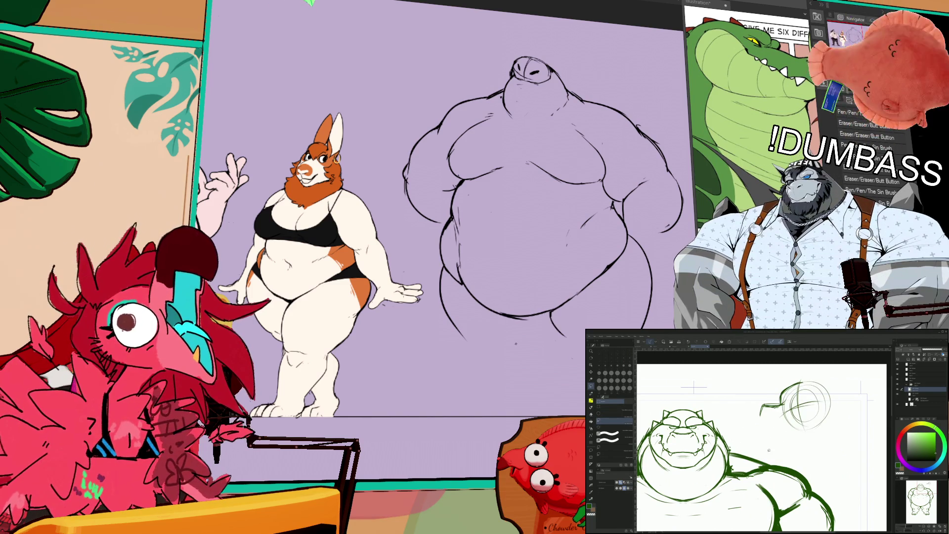
key(b)
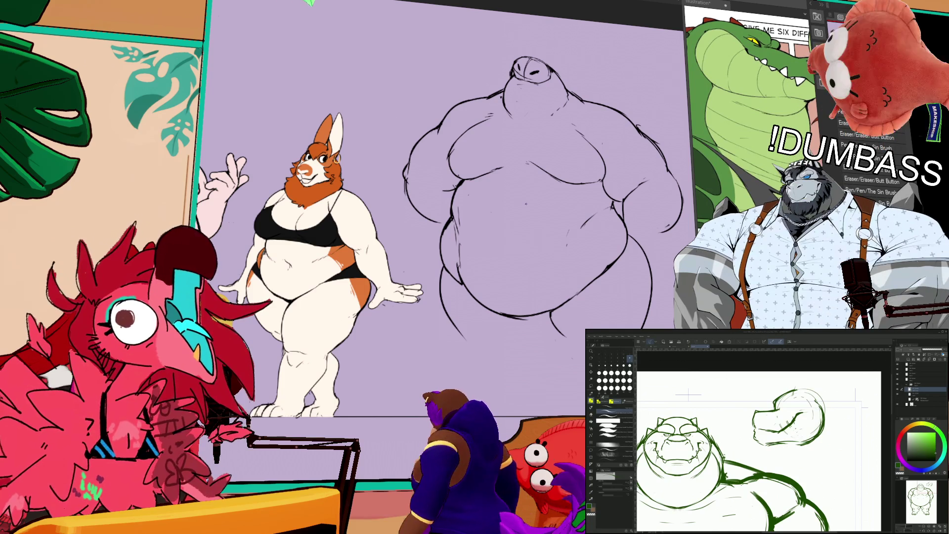
scroll(759, 450, down, 1)
Step: Zoom in and add a stroke to the figure's right leg
scroll(764, 440, up, 2)
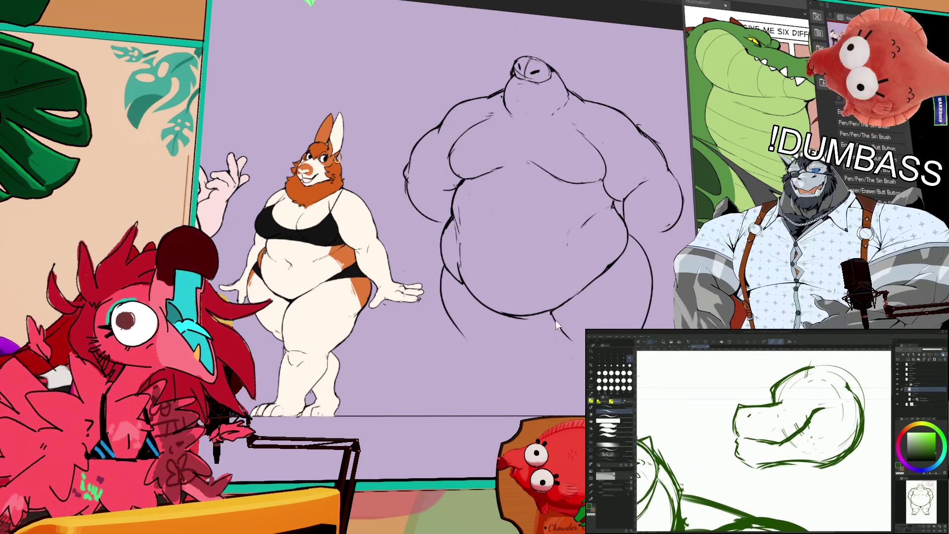
scroll(763, 440, up, 2)
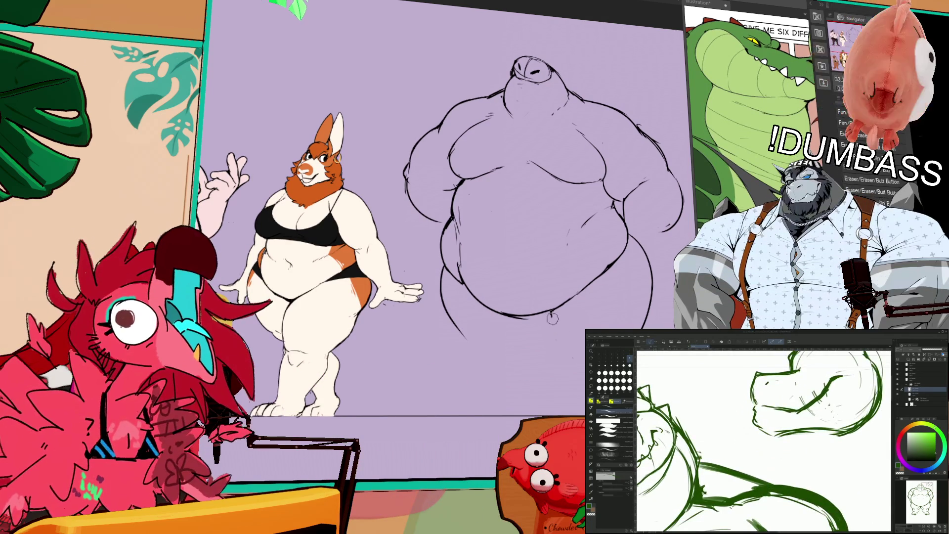
drag(553, 314, 578, 348)
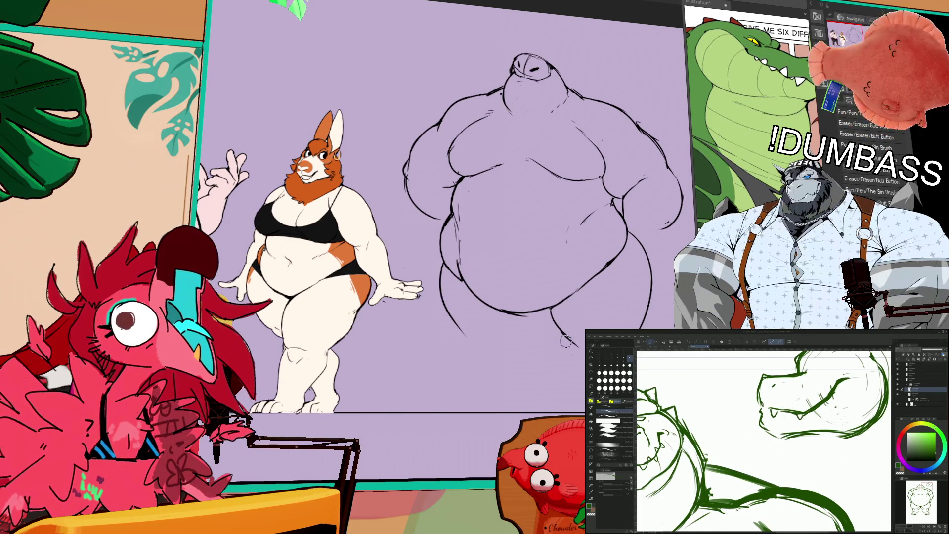
scroll(764, 440, up, 1)
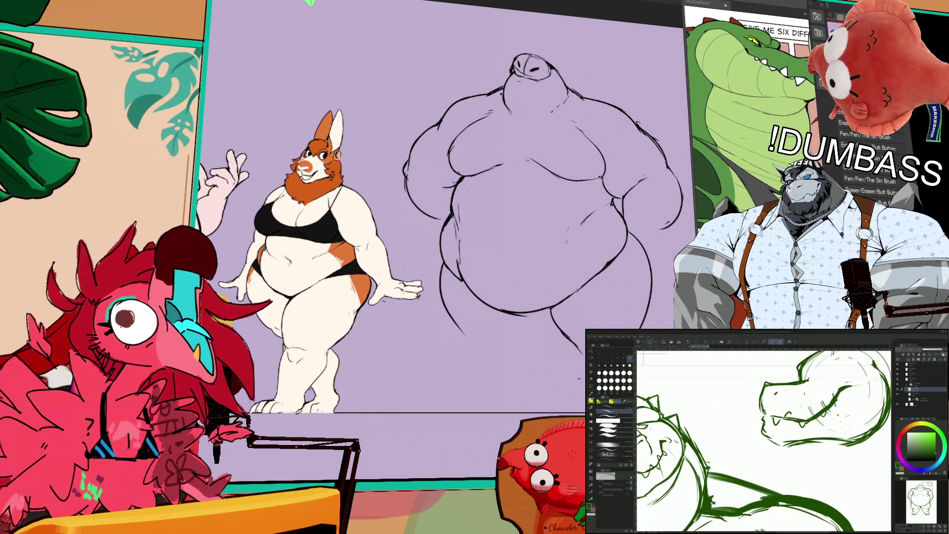
drag(764, 426, 742, 467)
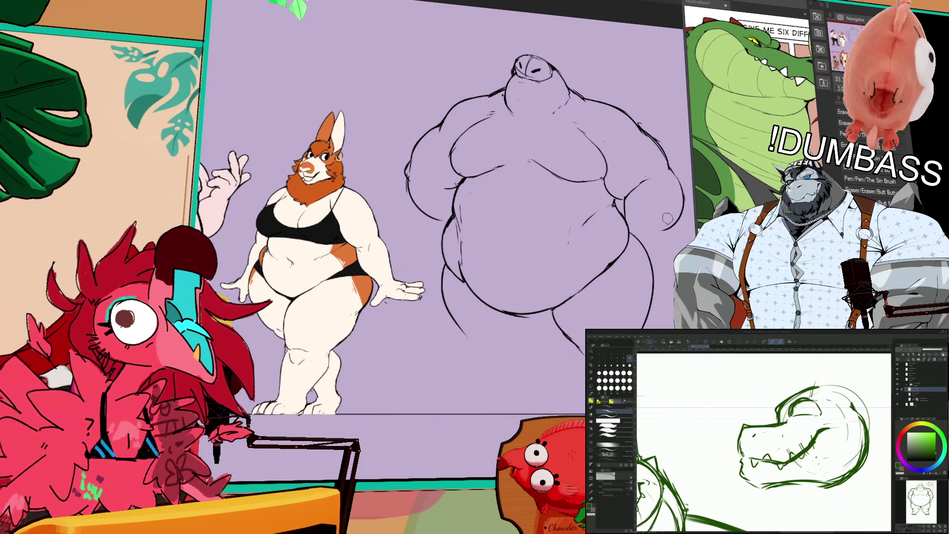
Step: Touch up the crocodile's teeth with small strokes, switching between pen and eraser
key(p)
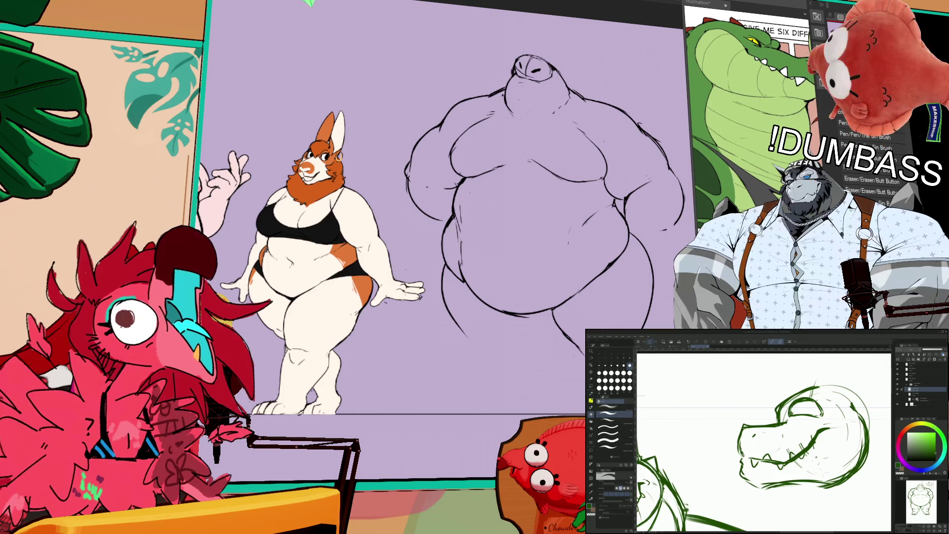
key(e)
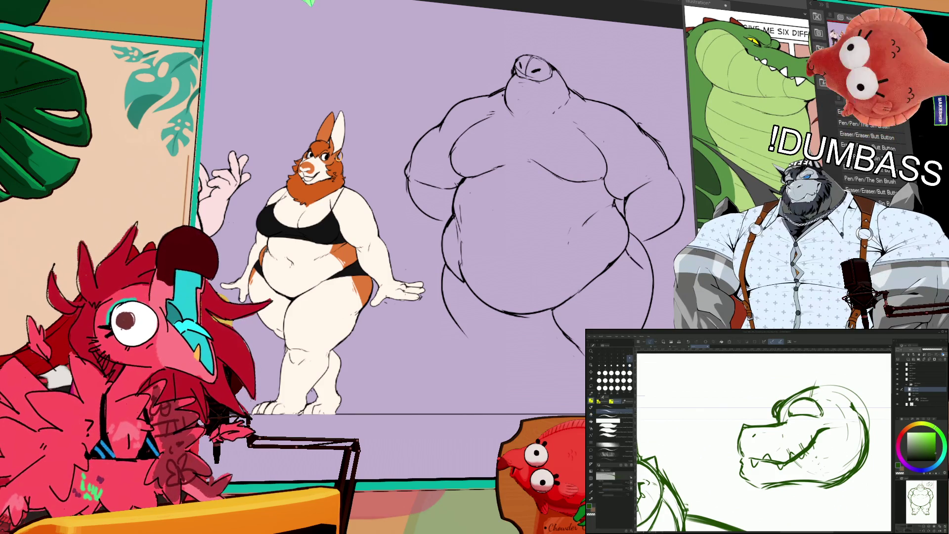
scroll(764, 440, right, 2)
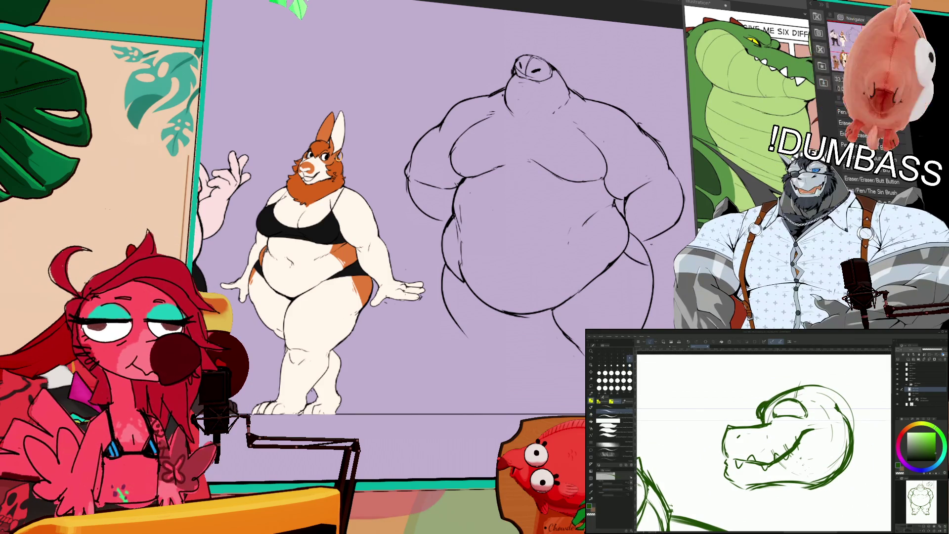
scroll(764, 440, up, 2)
key(e)
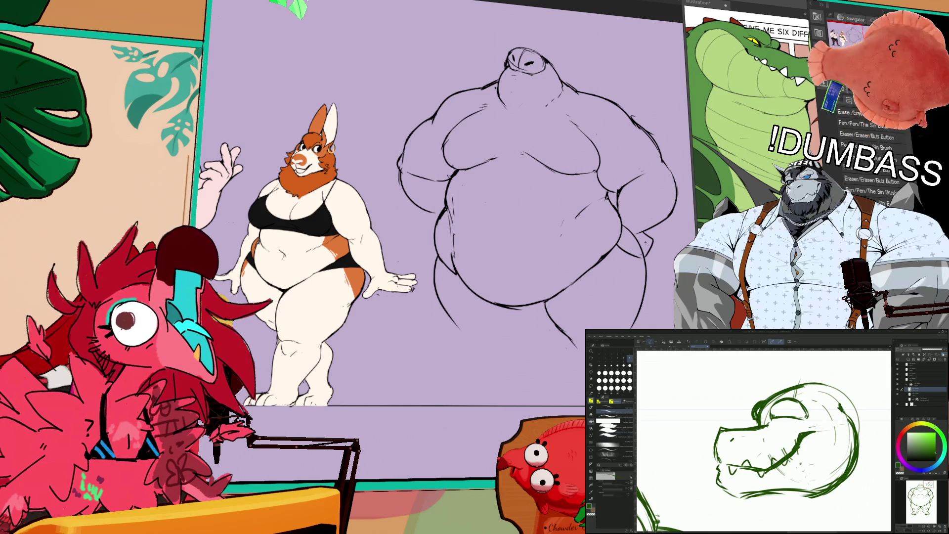
key(p)
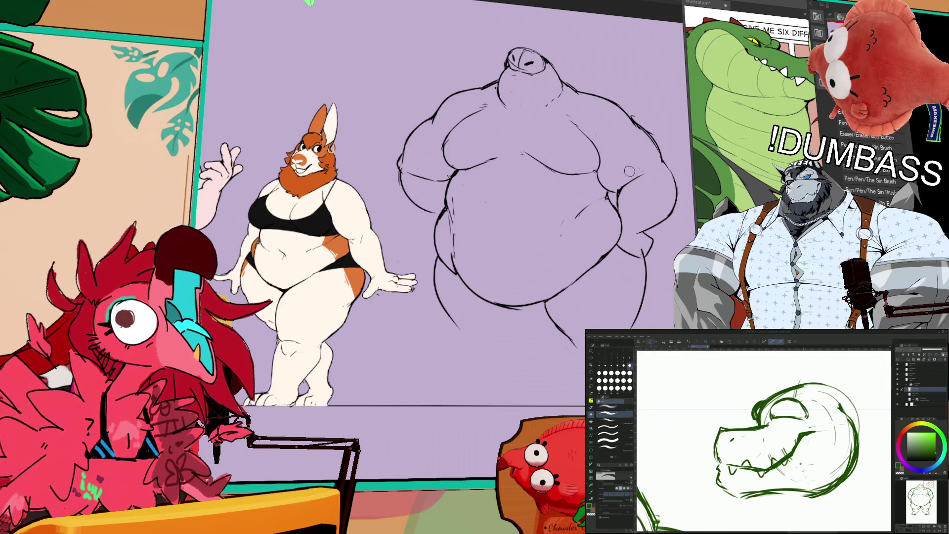
drag(806, 434, 774, 461)
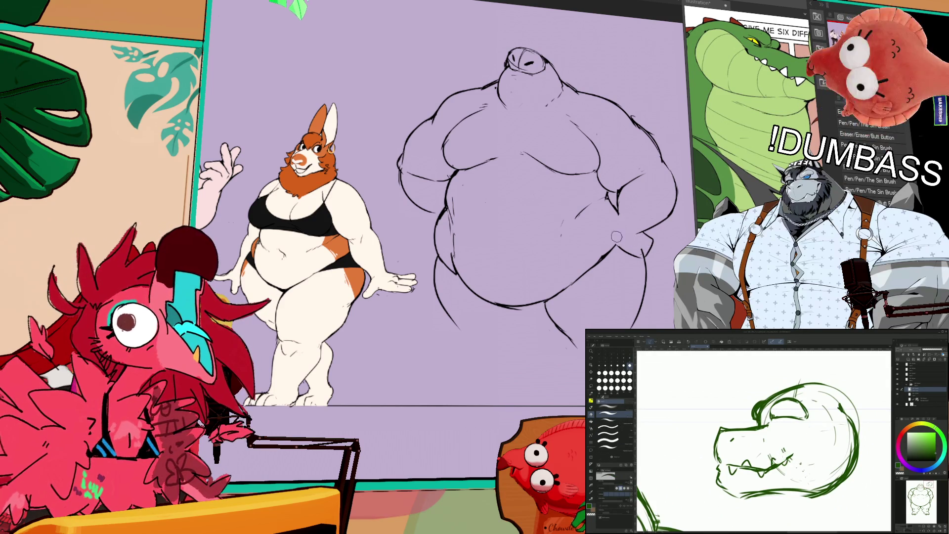
key(b)
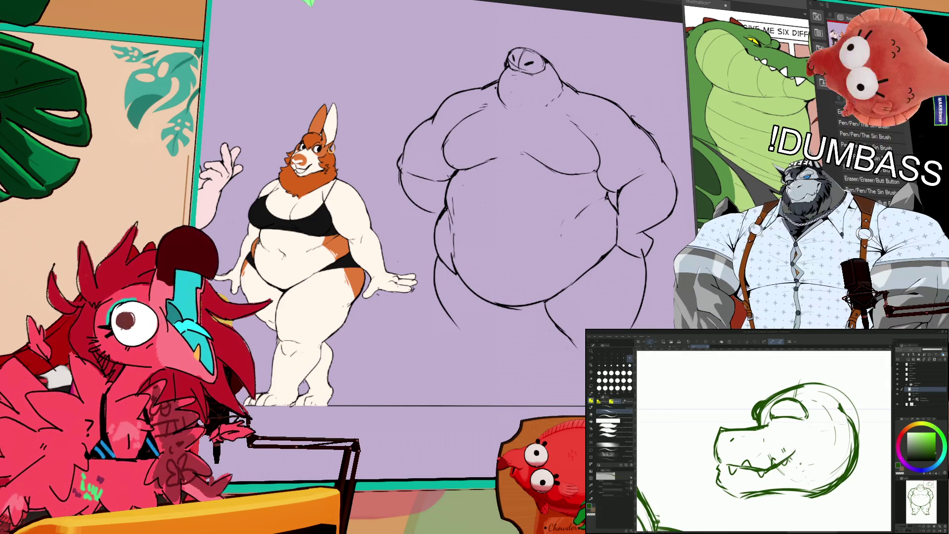
drag(811, 443, 797, 447)
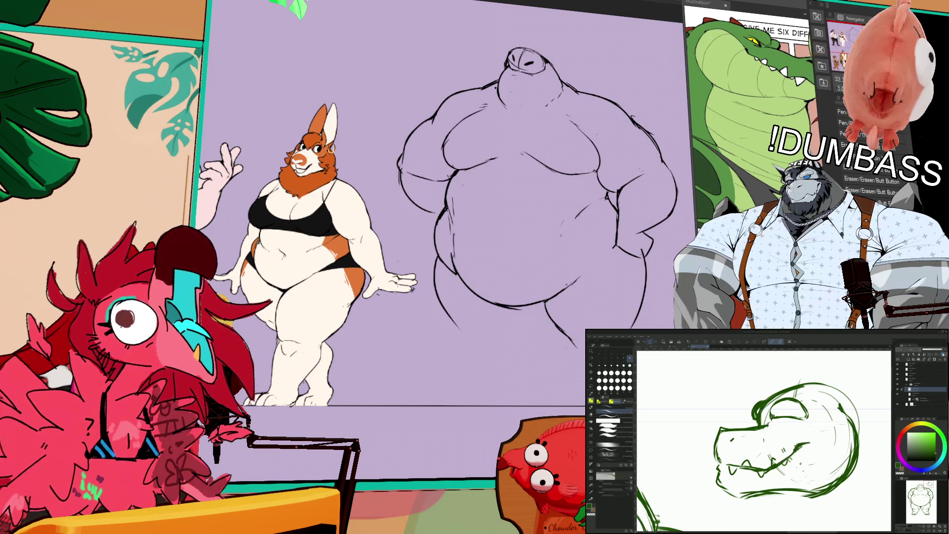
drag(791, 435, 794, 438)
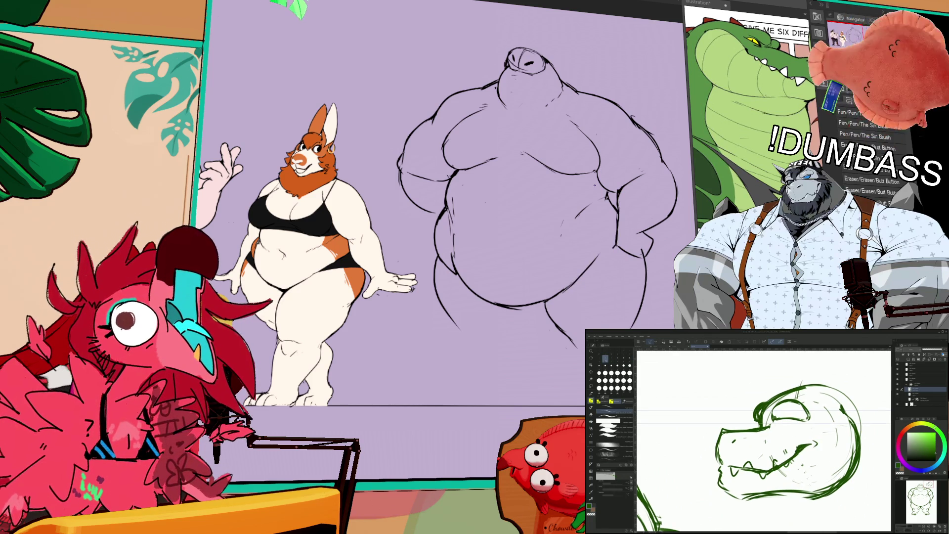
Step: Zoom out and pan so the whole heavyset body sketch is in view
scroll(796, 438, up, 2)
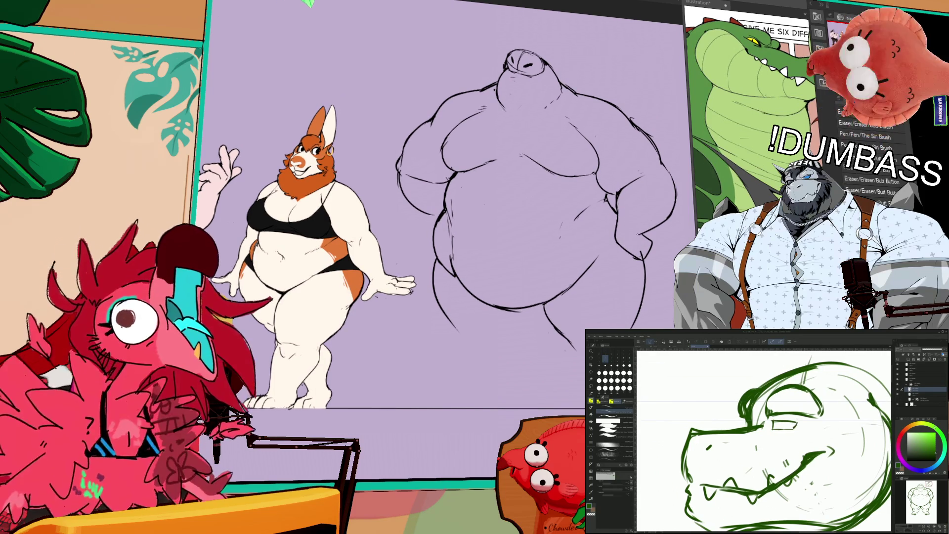
scroll(764, 440, up, 1)
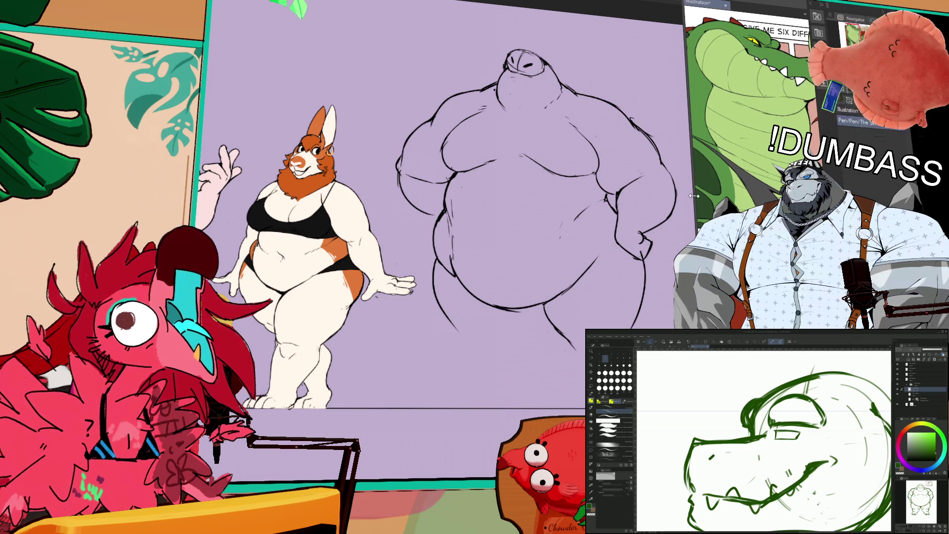
drag(696, 224, 666, 242)
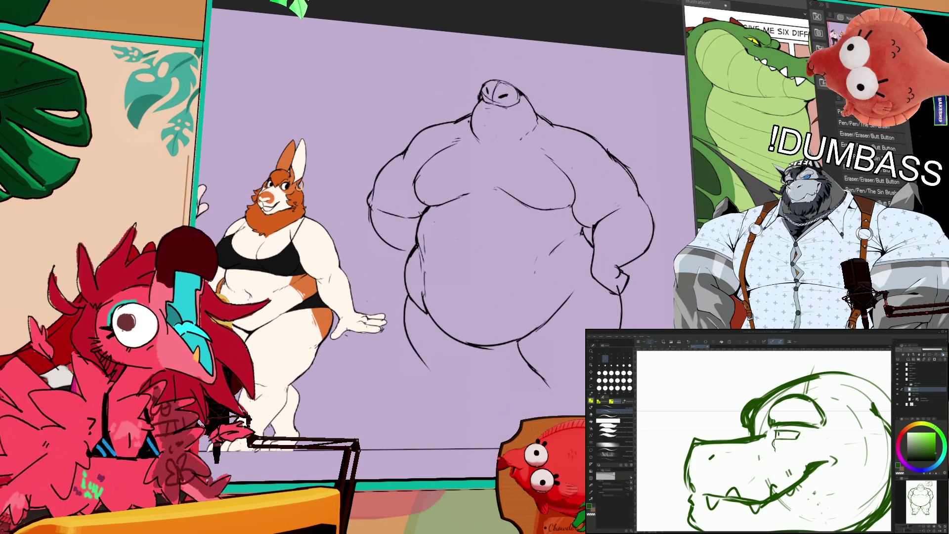
drag(617, 165, 641, 164)
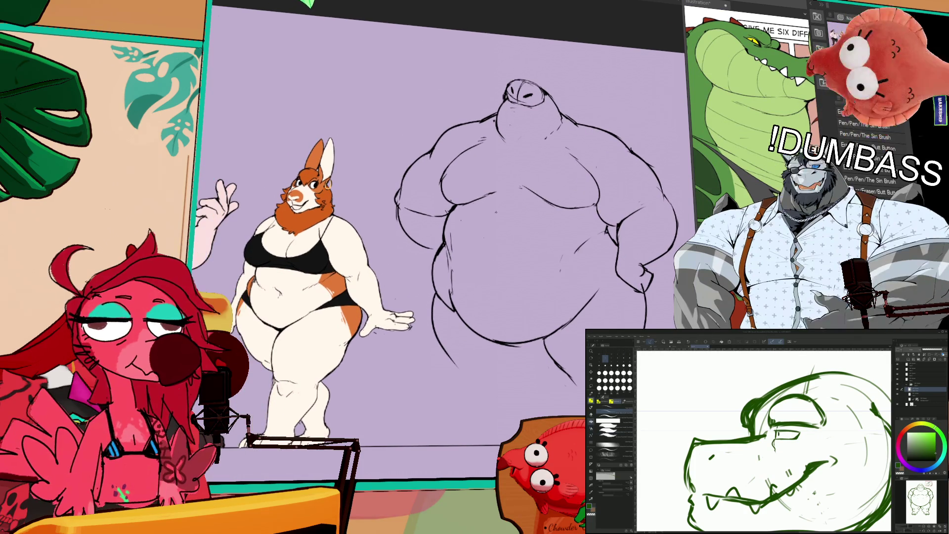
drag(540, 239, 534, 226)
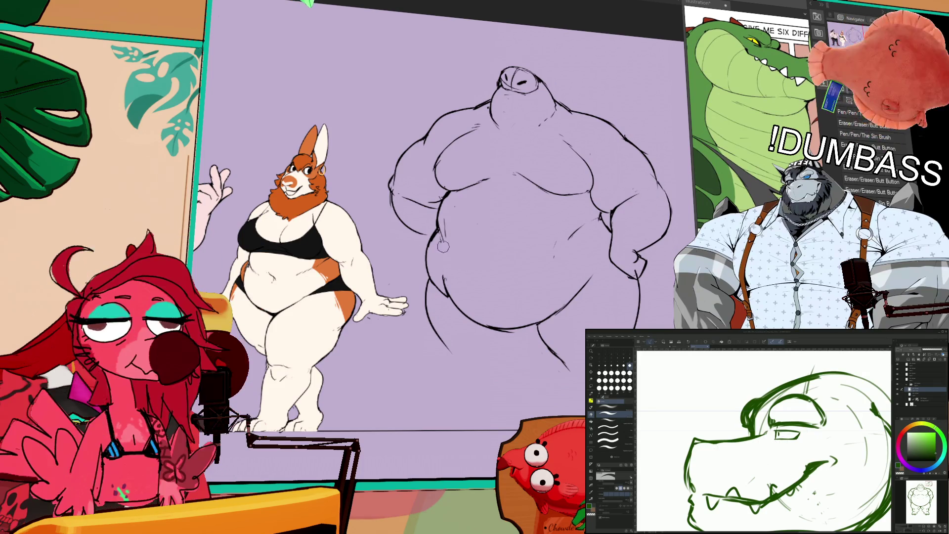
key(p)
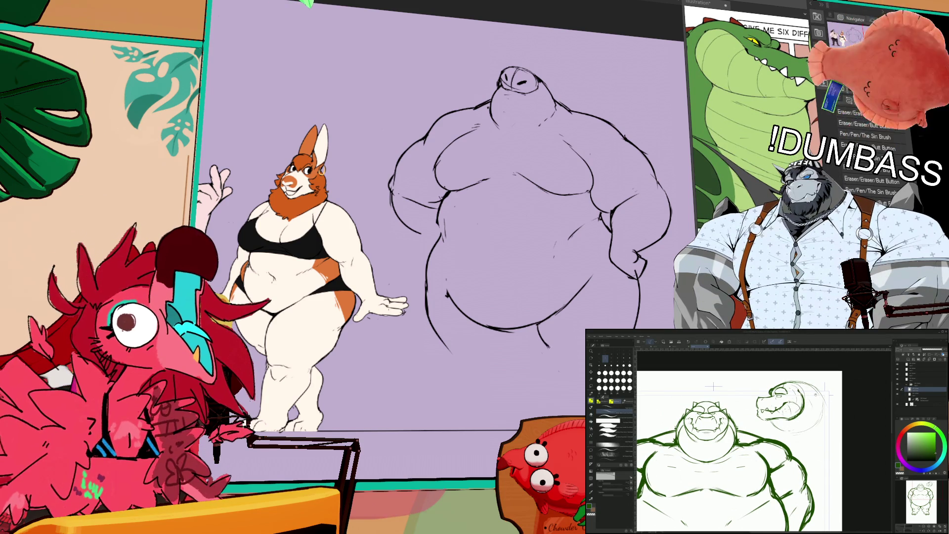
Step: Extend the leg line, add a hip stroke, fix the left belly outline, and draw a chest line
drag(545, 346, 585, 375)
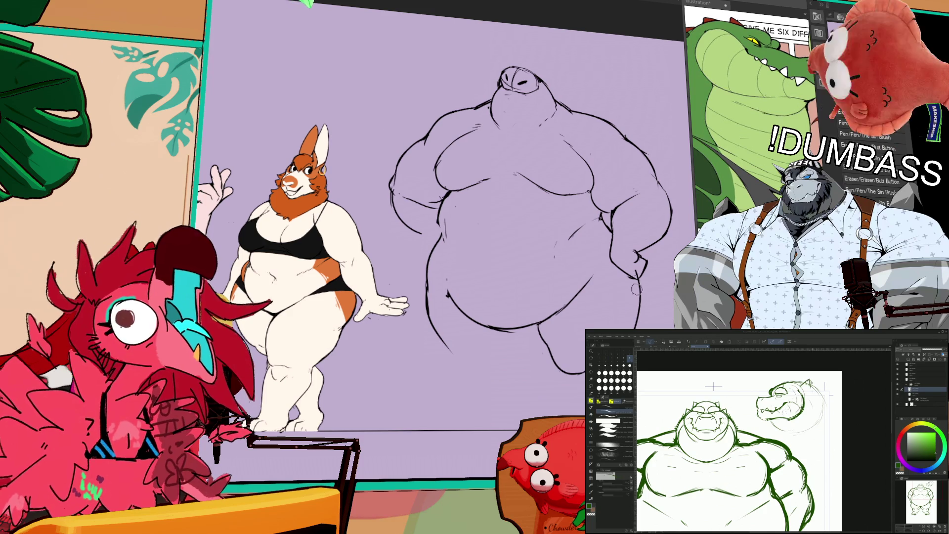
drag(641, 293, 645, 328)
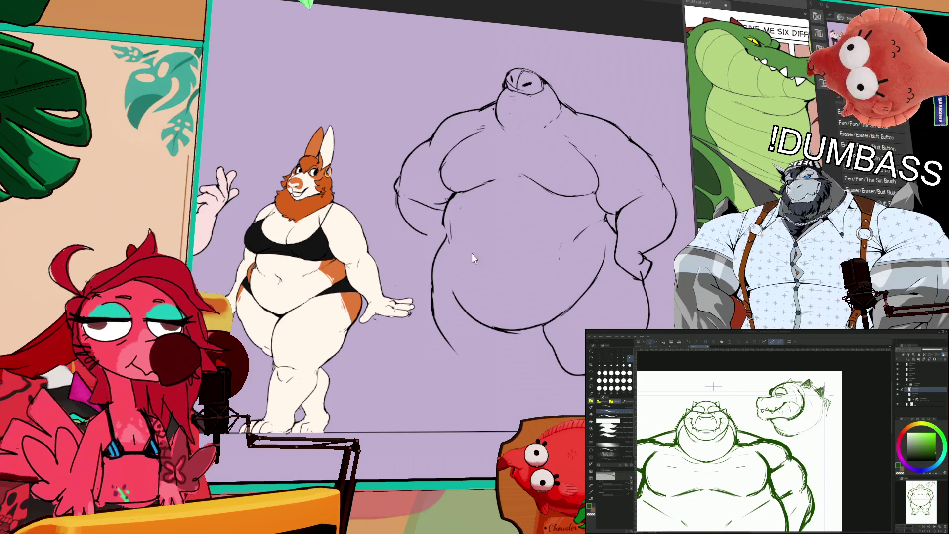
drag(448, 234, 451, 297)
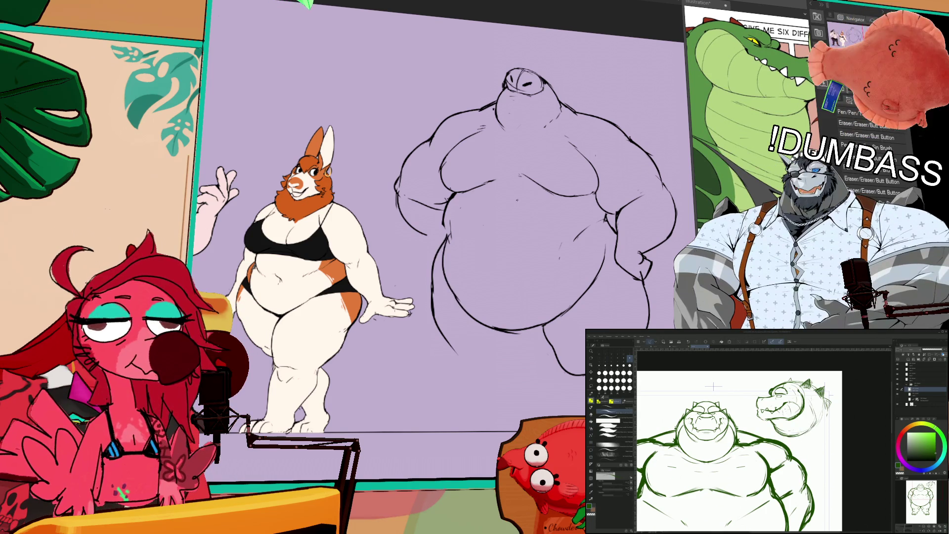
mouse_move(449, 225)
mouse_down()
mouse_move(454, 195)
mouse_move(454, 242)
mouse_up()
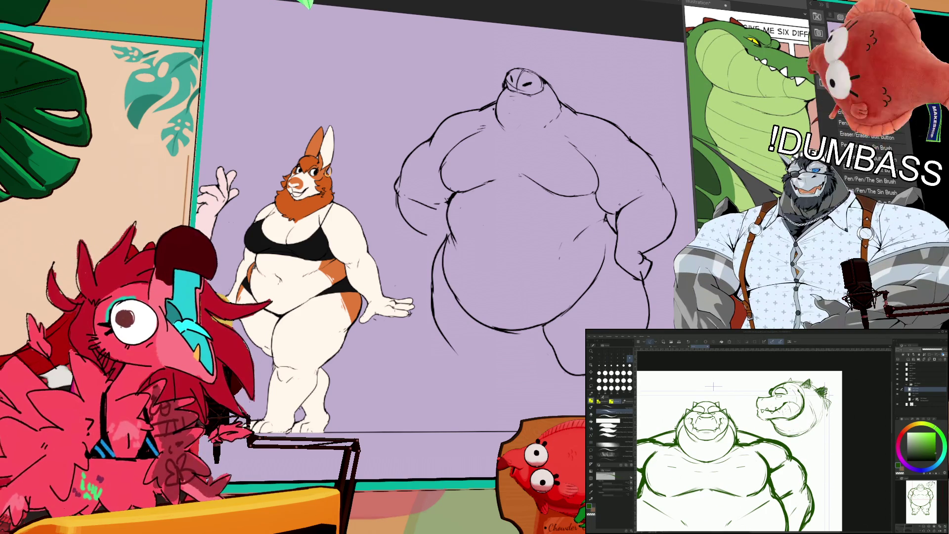
mouse_move(602, 186)
mouse_down()
mouse_move(568, 126)
mouse_move(494, 131)
mouse_move(437, 170)
mouse_move(457, 257)
mouse_move(454, 247)
mouse_move(504, 358)
mouse_move(614, 278)
mouse_move(596, 205)
mouse_up()
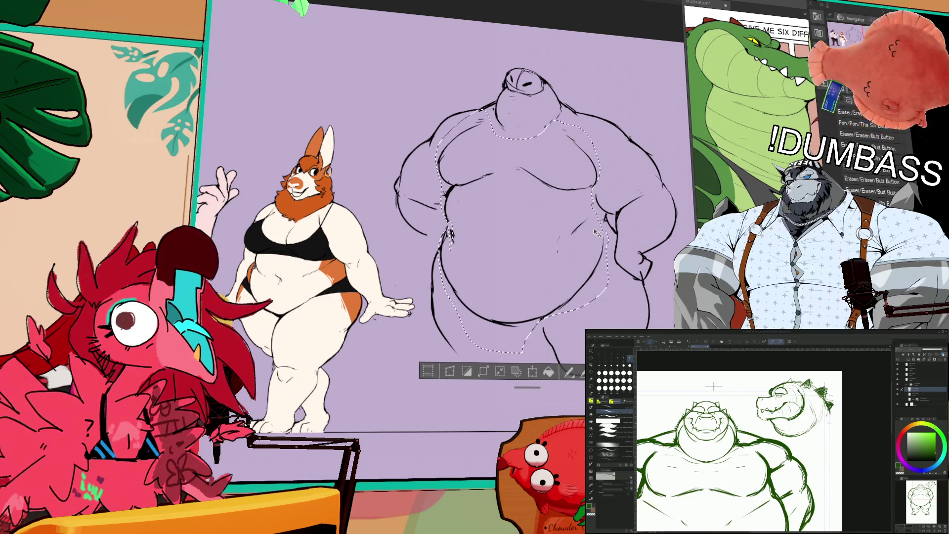
Step: Deselect the torso and zoom in close on the crocodile head
key(ctrl+d)
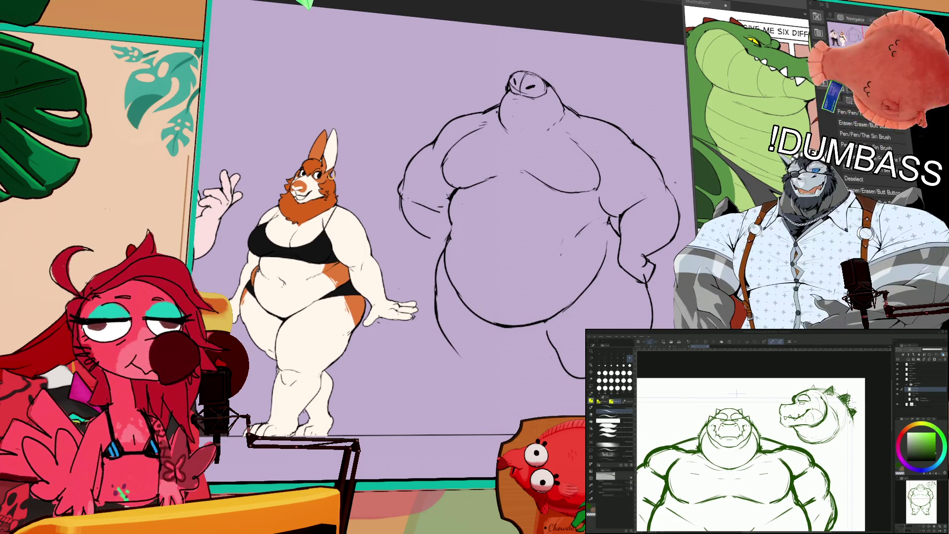
scroll(735, 401, up, 2)
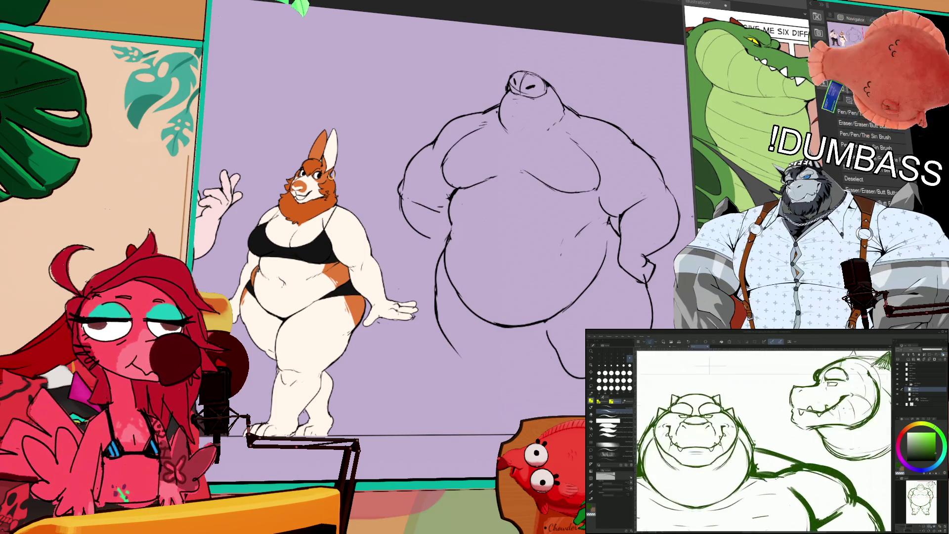
scroll(659, 392, up, 2)
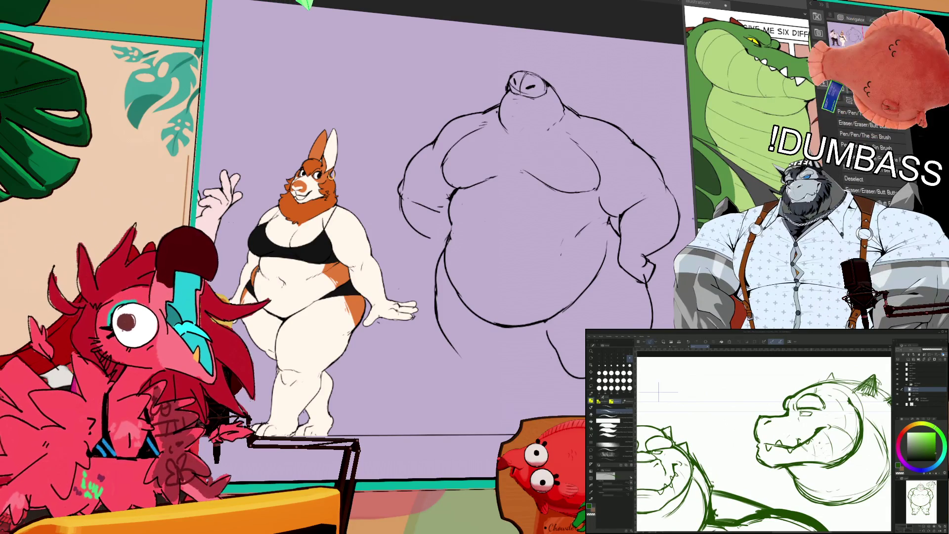
Step: Add a short line on the profile head and erase its old cheek curve
drag(659, 391, 638, 397)
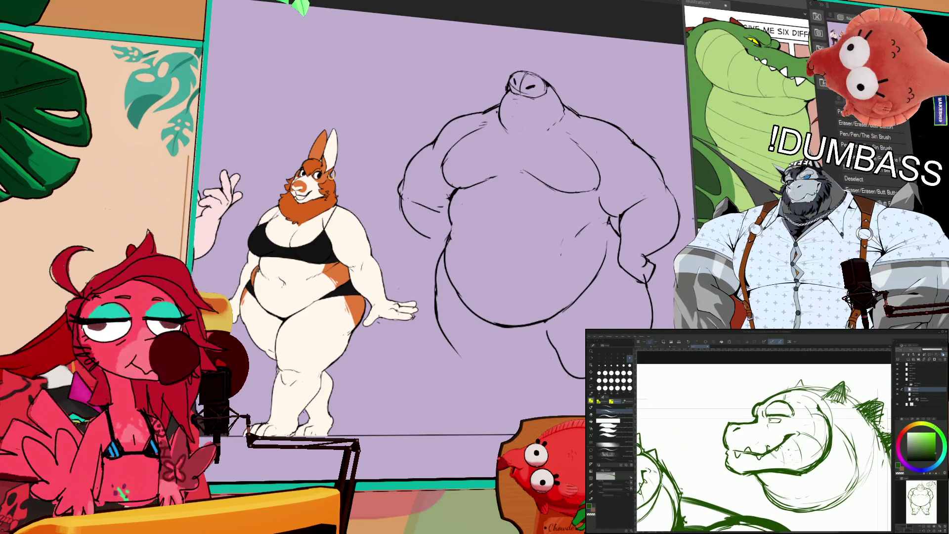
mouse_move(834, 422)
mouse_down()
mouse_move(833, 451)
mouse_move(804, 473)
mouse_move(816, 469)
mouse_up()
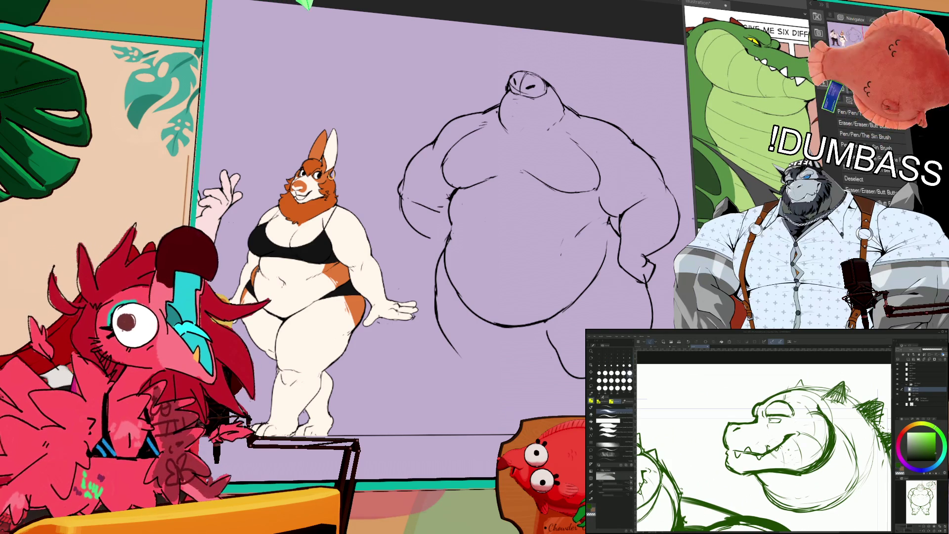
mouse_move(744, 472)
mouse_down()
mouse_move(805, 470)
mouse_move(831, 447)
mouse_move(830, 423)
mouse_move(798, 457)
mouse_up()
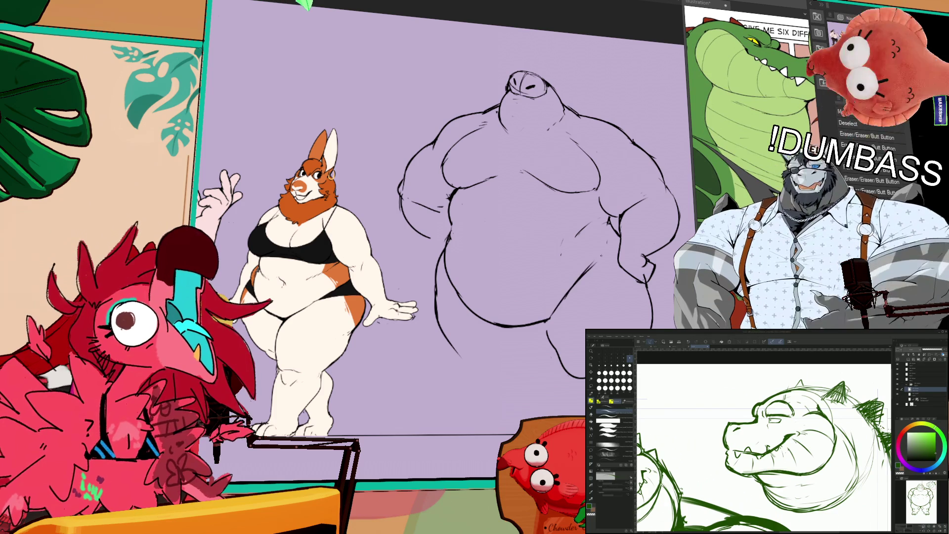
key(ctrl+minus)
scroll(759, 445, down, 1)
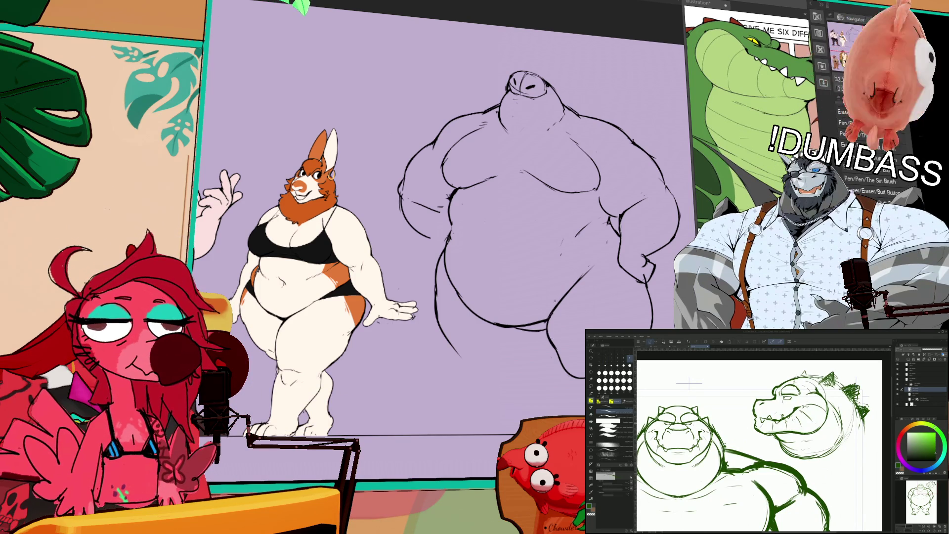
drag(690, 382, 696, 414)
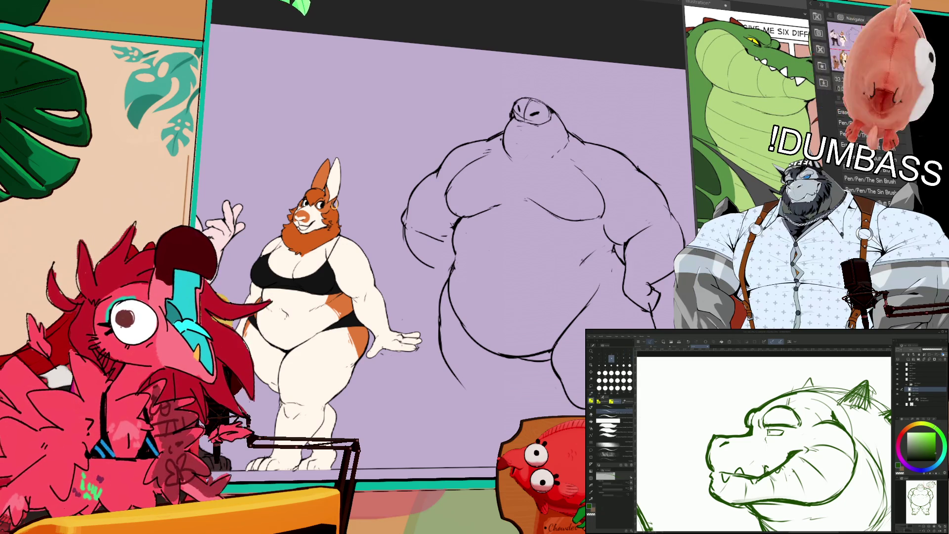
Step: Try redrawing the left arm line several times, undoing each, and mark beside the right arm
drag(761, 445, 771, 444)
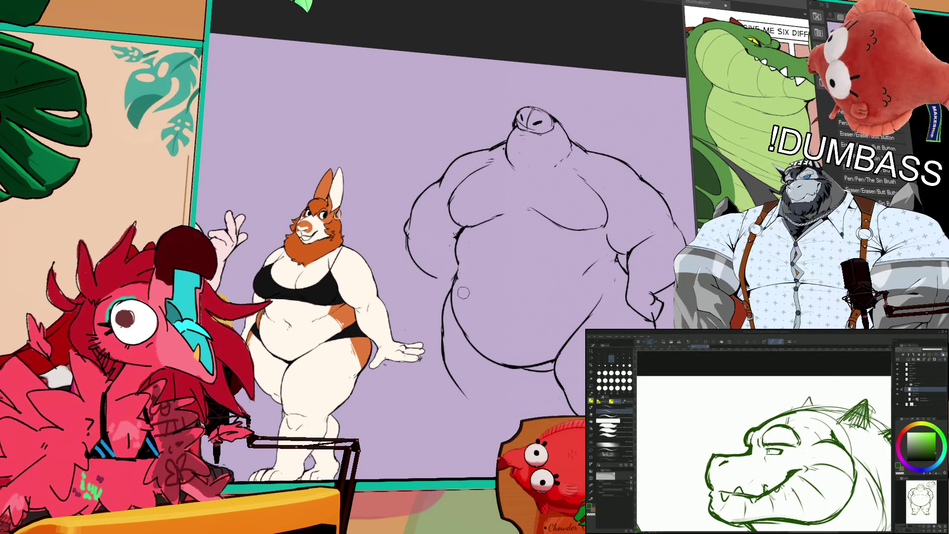
scroll(764, 445, up, 3)
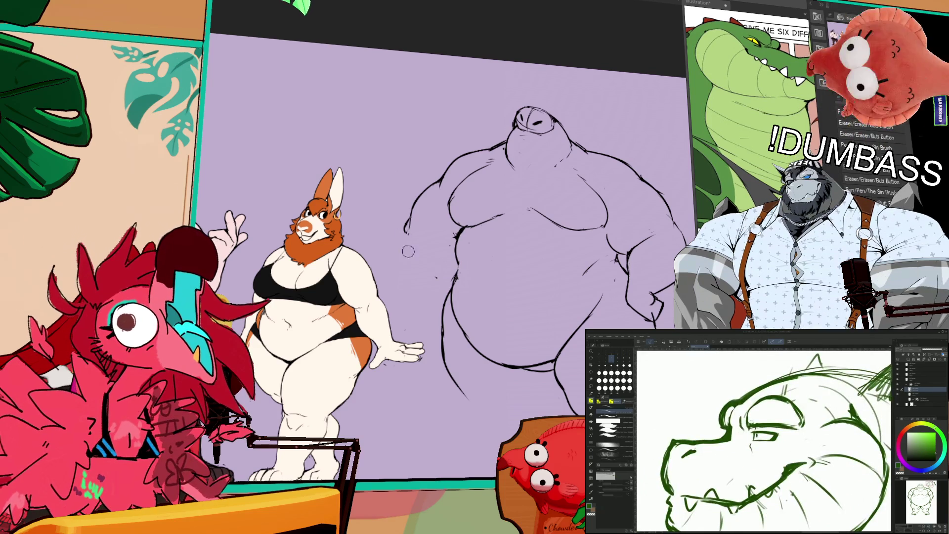
drag(410, 255, 445, 280)
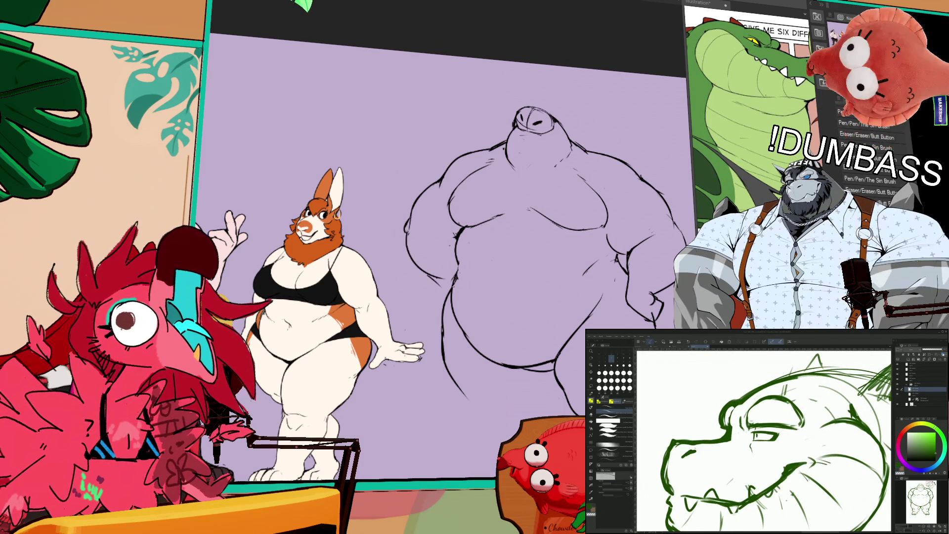
key(ctrl+z)
mouse_move(408, 233)
mouse_down()
mouse_move(445, 292)
mouse_move(433, 287)
mouse_move(447, 291)
mouse_up()
key(ctrl+z)
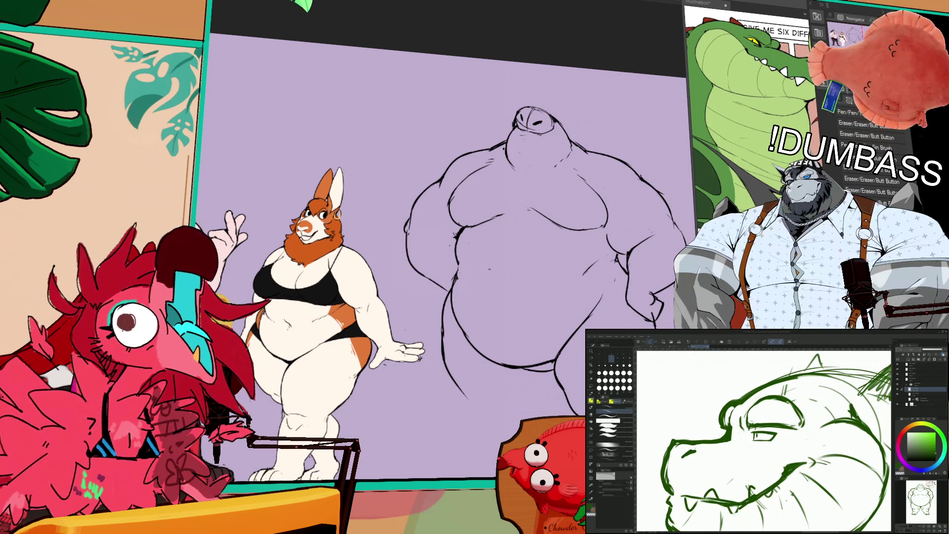
drag(418, 229, 453, 247)
key(ctrl+z)
drag(606, 230, 621, 260)
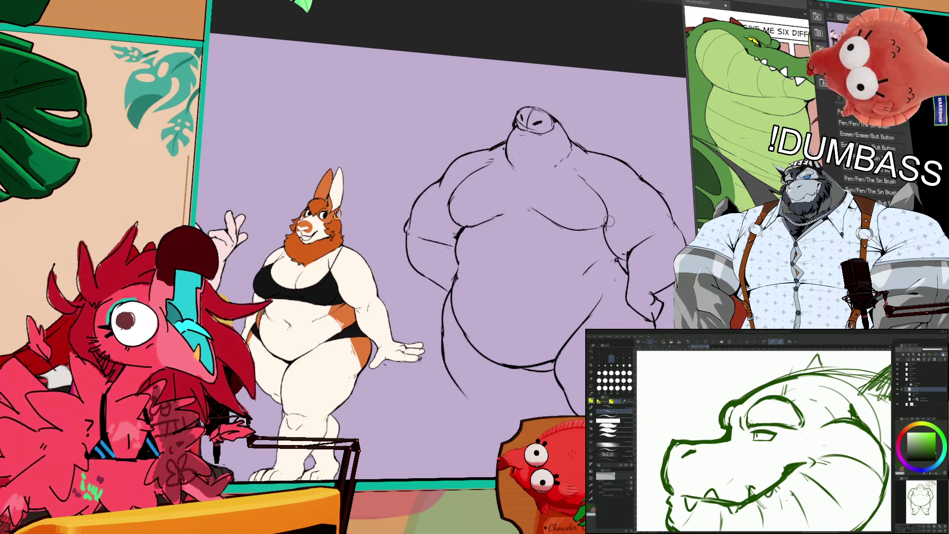
Step: Switch brush presets and darken the crocodile head outline
mouse_move(618, 218)
mouse_down()
mouse_move(631, 227)
mouse_move(629, 257)
mouse_move(618, 249)
mouse_up()
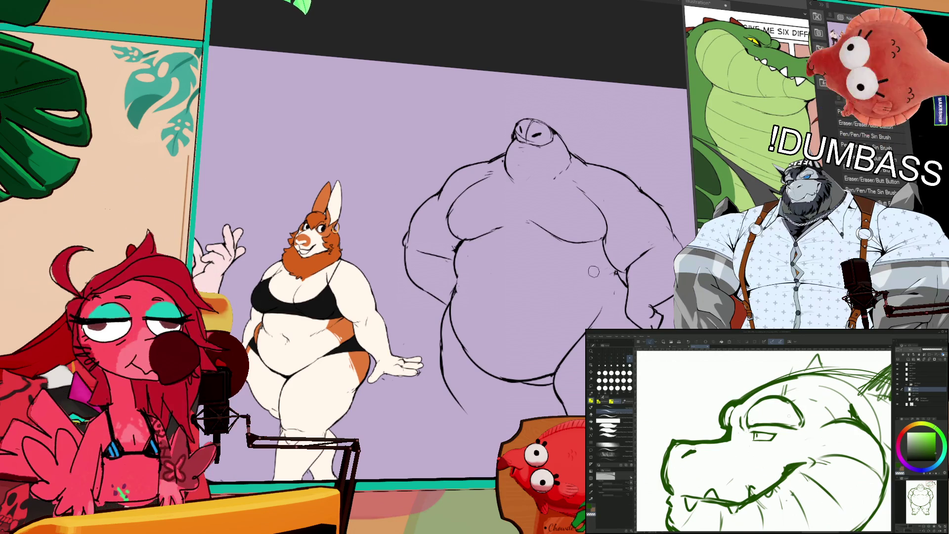
drag(593, 271, 613, 270)
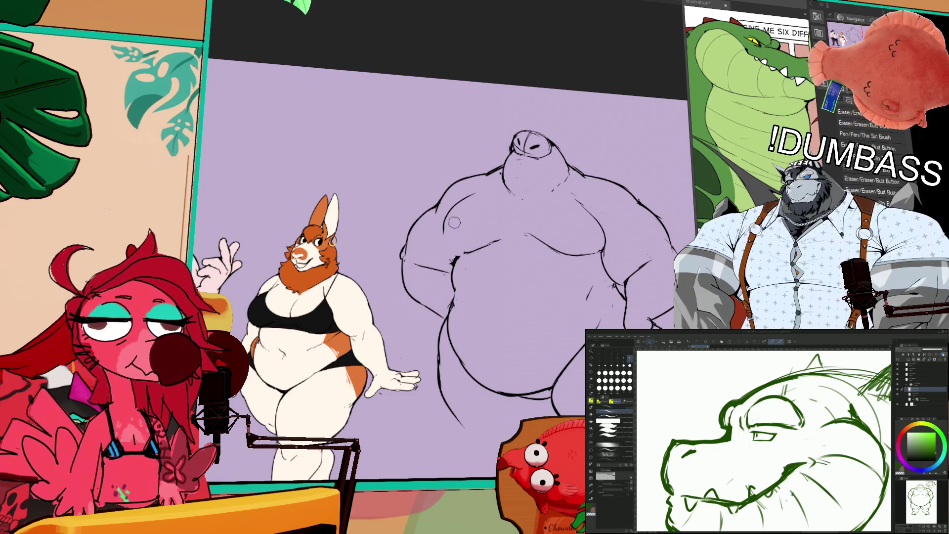
drag(585, 232, 573, 218)
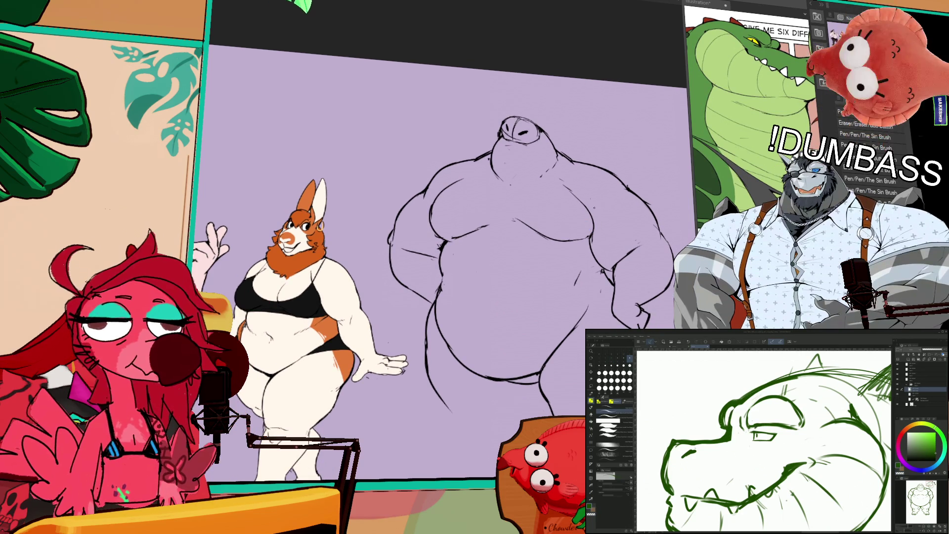
click(613, 407)
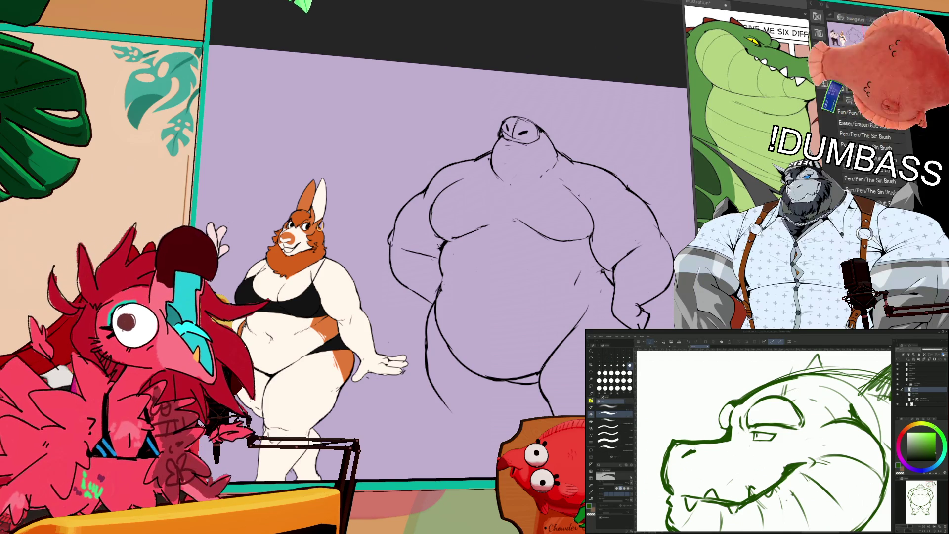
click(611, 401)
drag(727, 403, 718, 428)
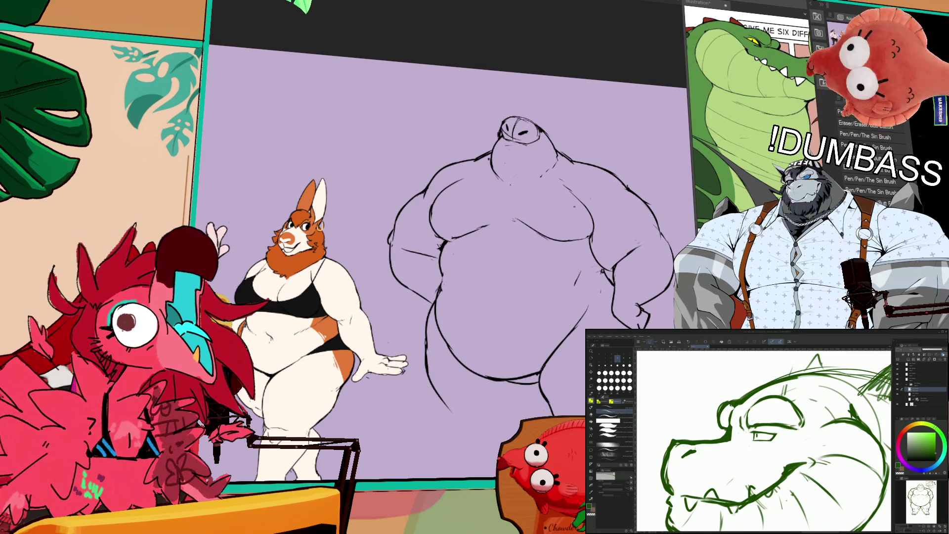
key(minus)
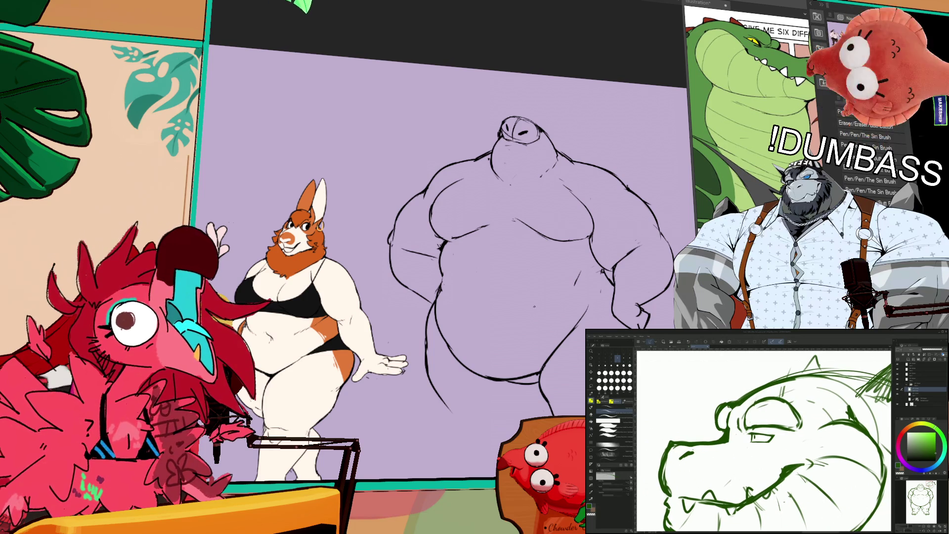
Step: Erase the lower left leg line and redraw it as a cleaner downward curve
drag(428, 353, 431, 394)
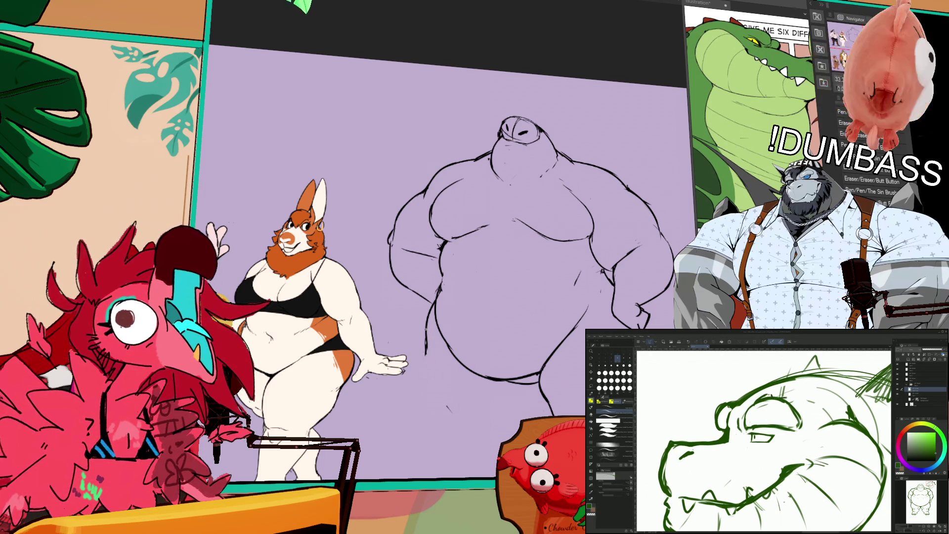
drag(427, 348, 489, 430)
key(ctrl+z)
mouse_move(425, 345)
mouse_down()
mouse_move(482, 425)
mouse_move(497, 428)
mouse_up()
key(ctrl+z)
mouse_move(426, 360)
mouse_down()
mouse_move(512, 426)
mouse_move(485, 428)
mouse_move(491, 453)
mouse_up()
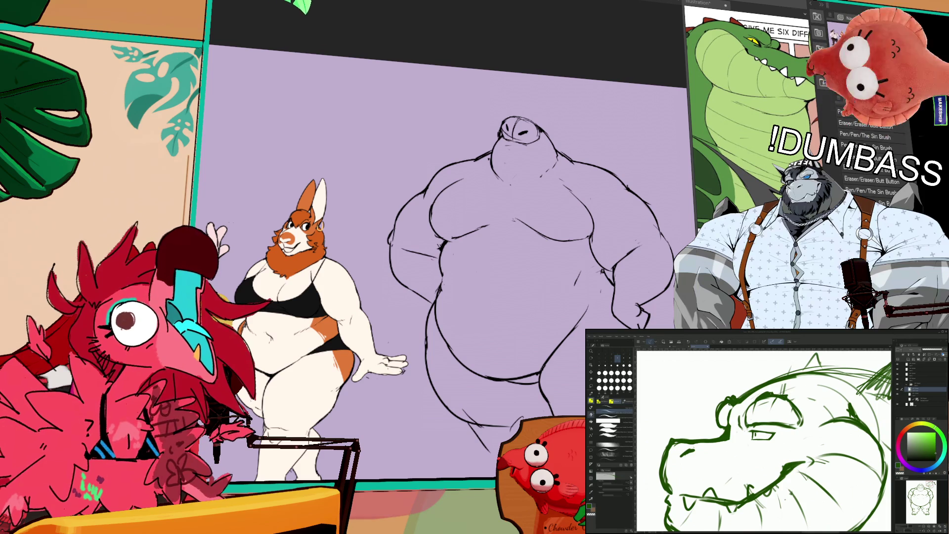
click(591, 414)
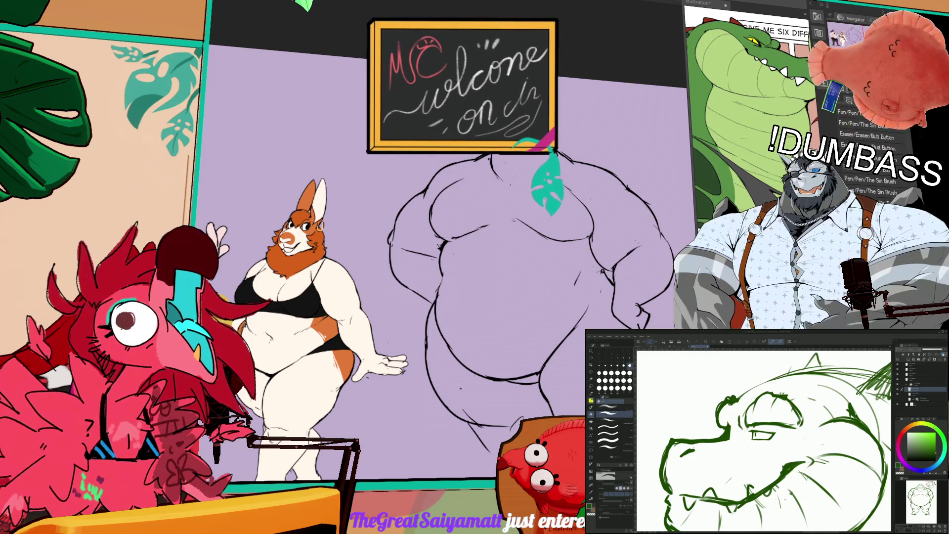
Step: Show another brush set, reposition the large figure, and make a short stroke on its left side
click(611, 401)
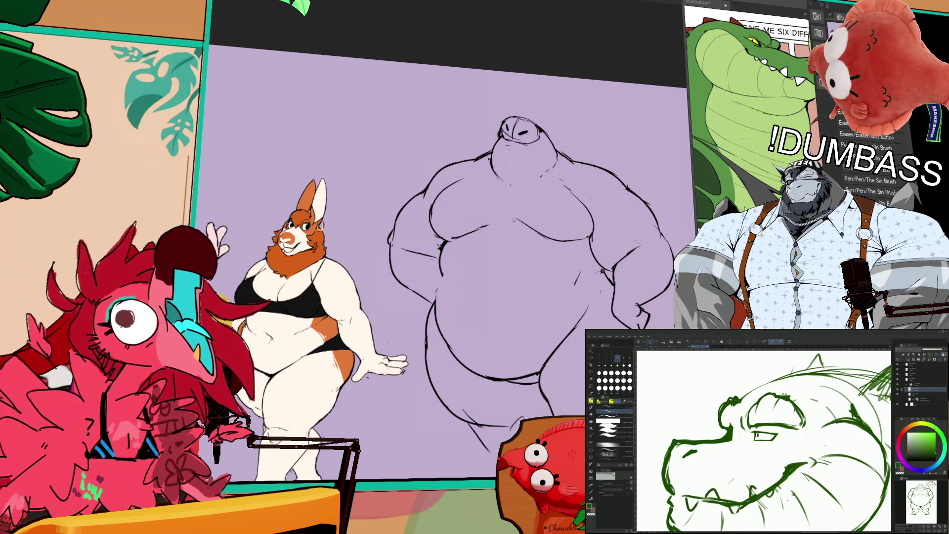
drag(600, 260, 609, 242)
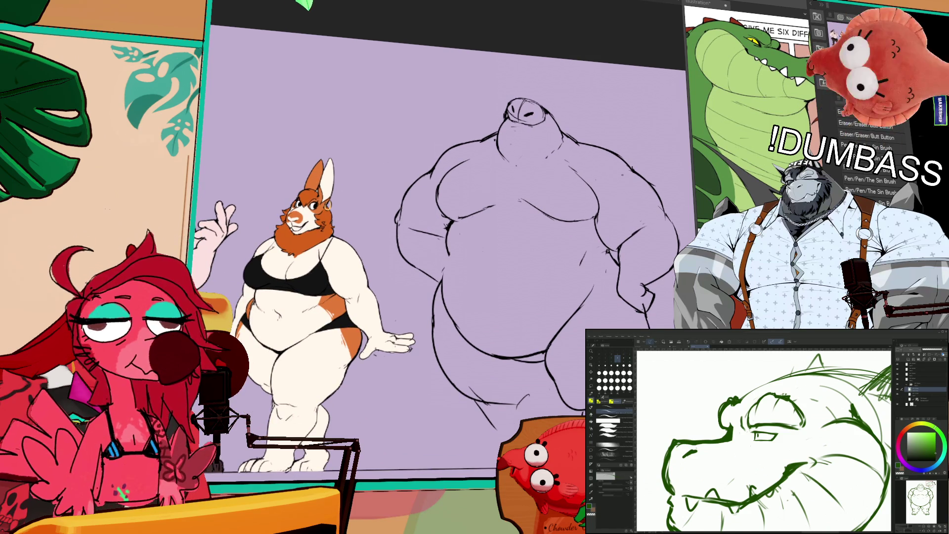
drag(614, 193, 618, 248)
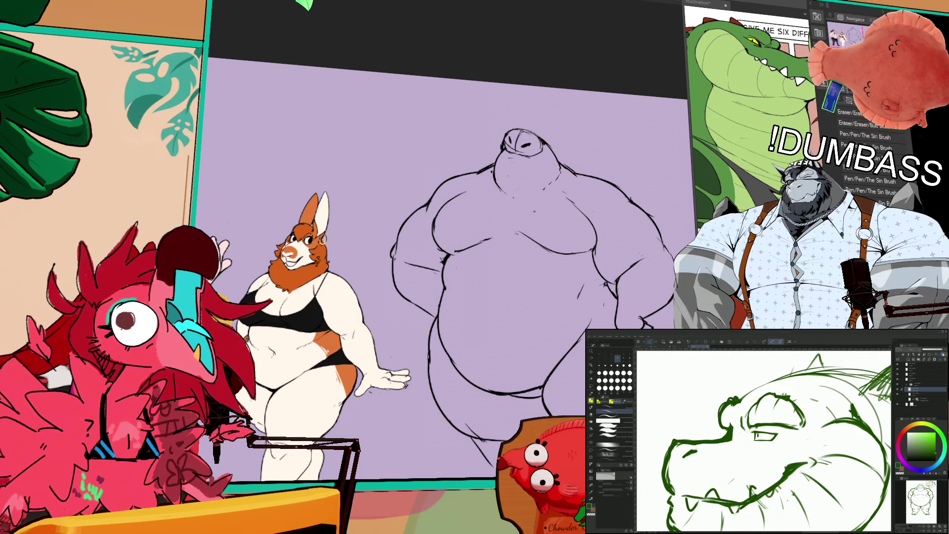
mouse_move(448, 294)
mouse_down()
mouse_move(450, 326)
mouse_move(449, 314)
mouse_up()
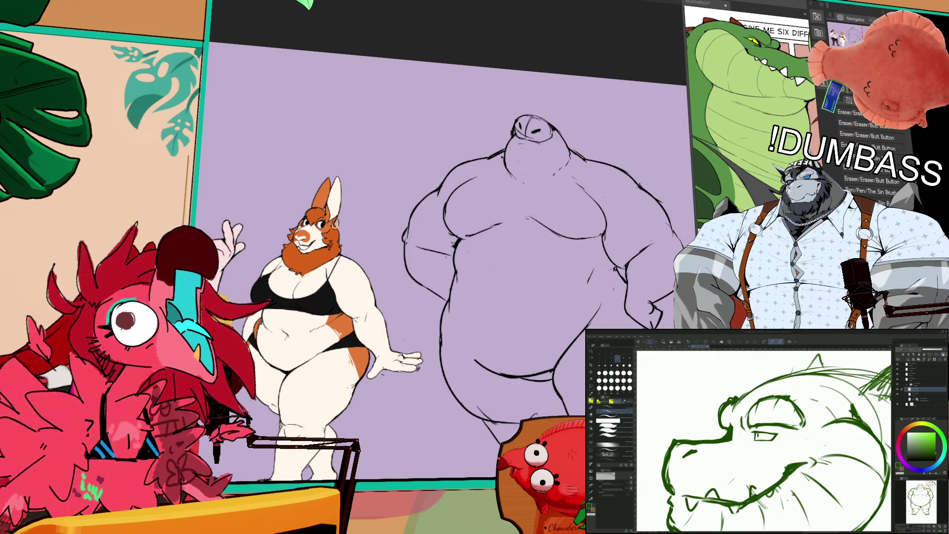
Step: Straighten and zoom out to the whole crocodile, then draw a line down its left side
key(minus)
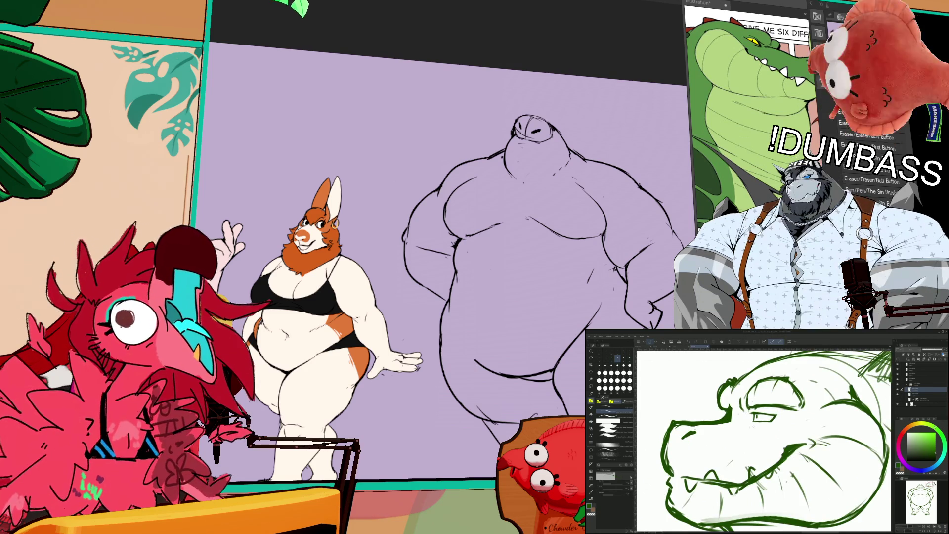
key(minus)
key(minus)
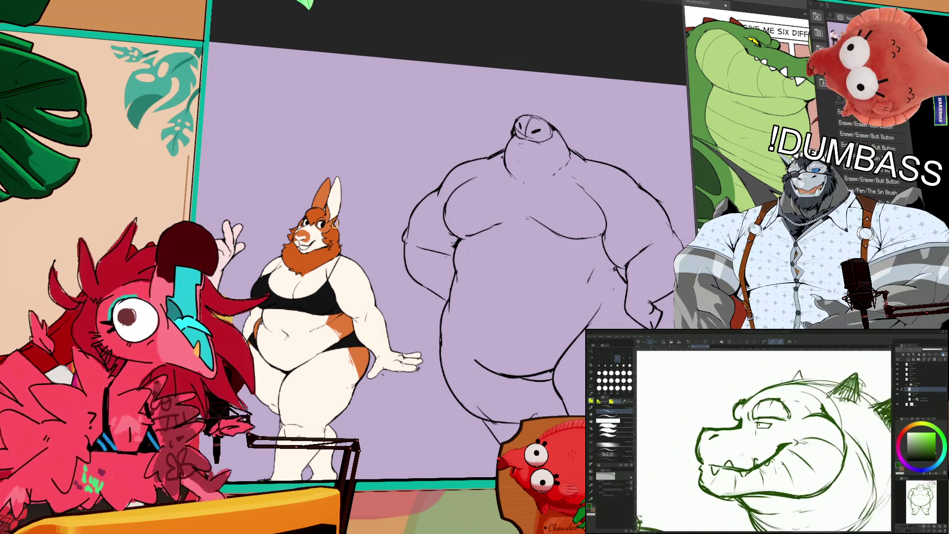
key(minus)
key(minus)
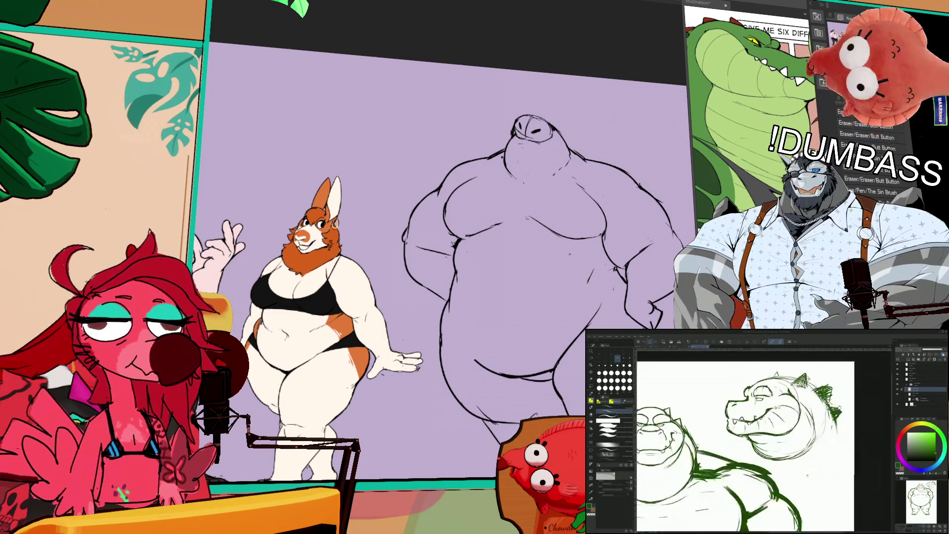
key(minus)
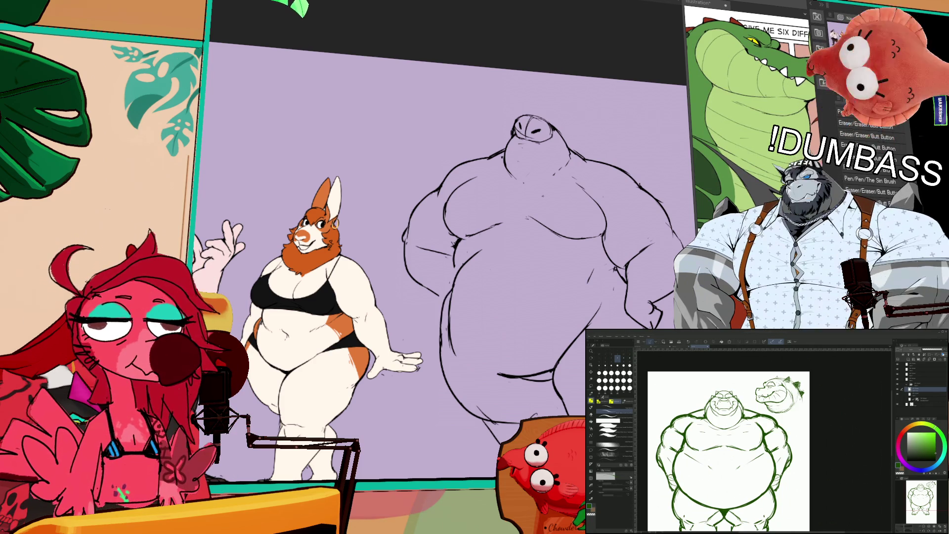
drag(449, 279, 439, 349)
key(e)
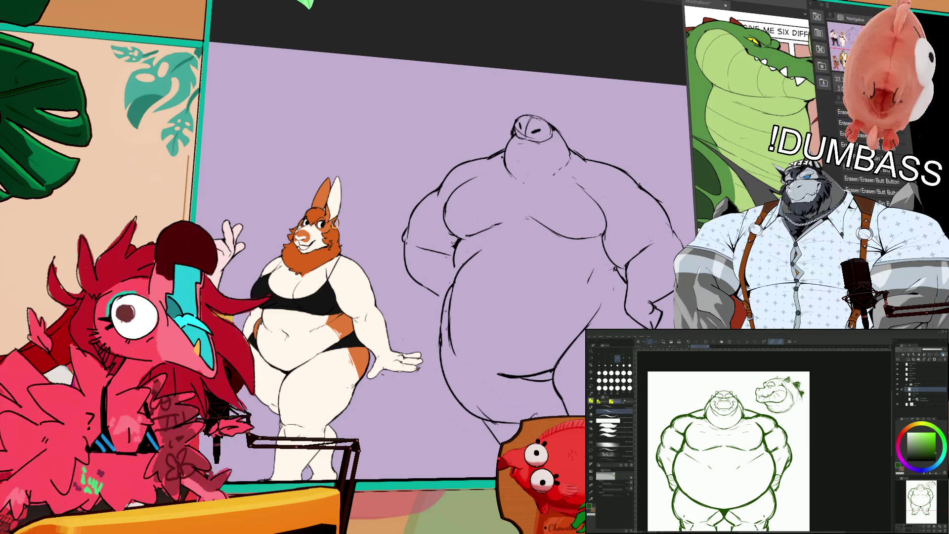
scroll(730, 440, down, 2)
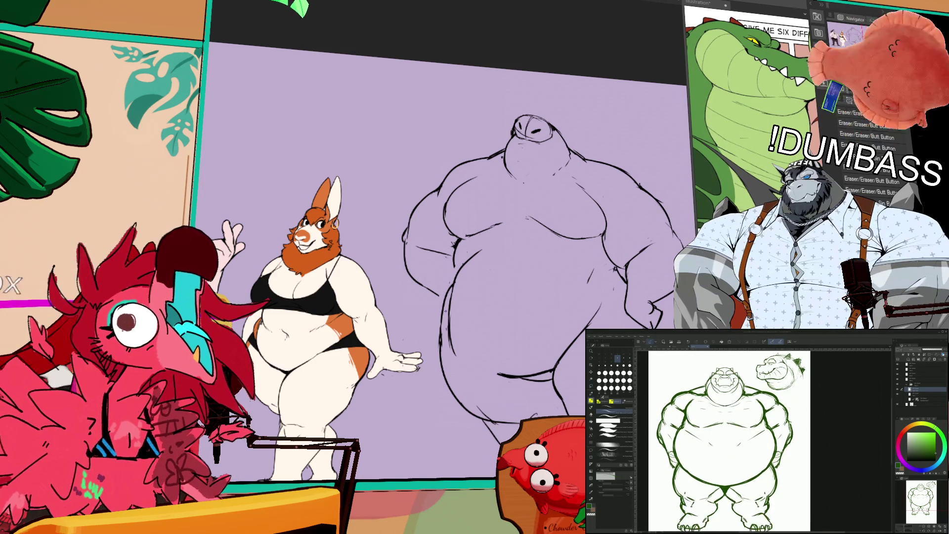
Step: Fade the green crocodile sketch layer to low opacity and select the drawing layer above it
scroll(729, 440, up, 2)
click(912, 384)
click(908, 384)
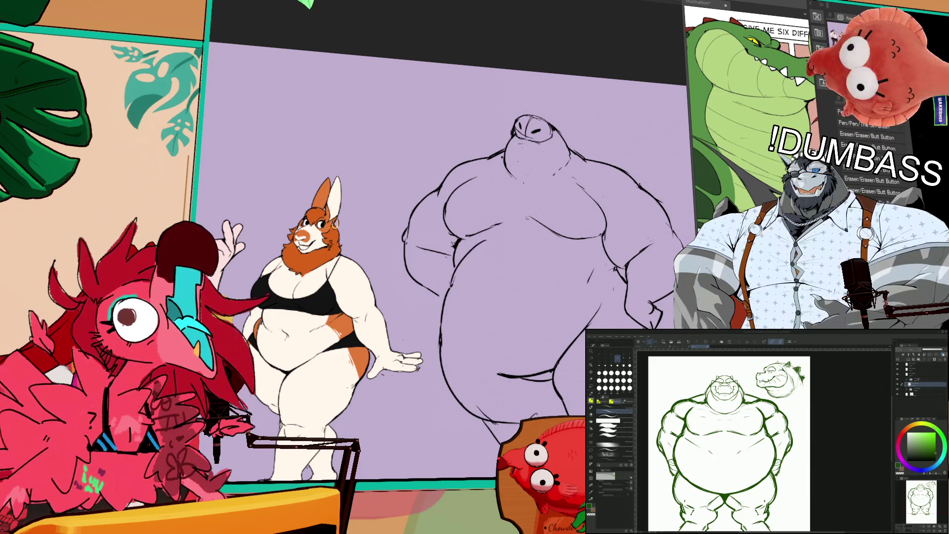
click(909, 390)
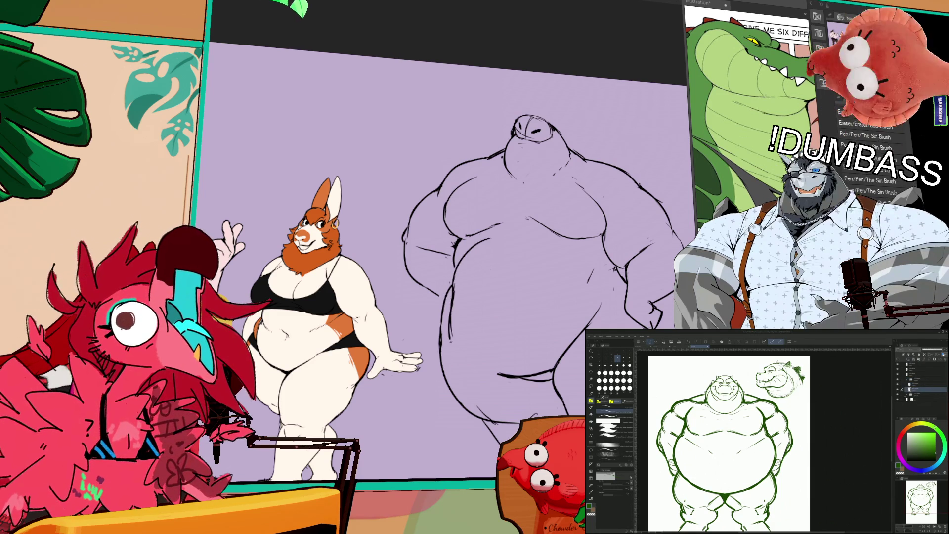
click(920, 394)
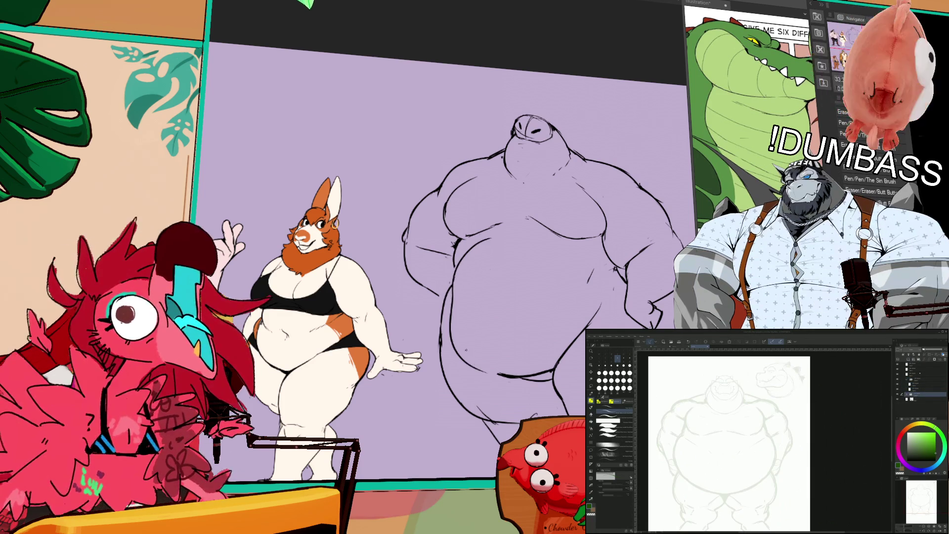
click(910, 389)
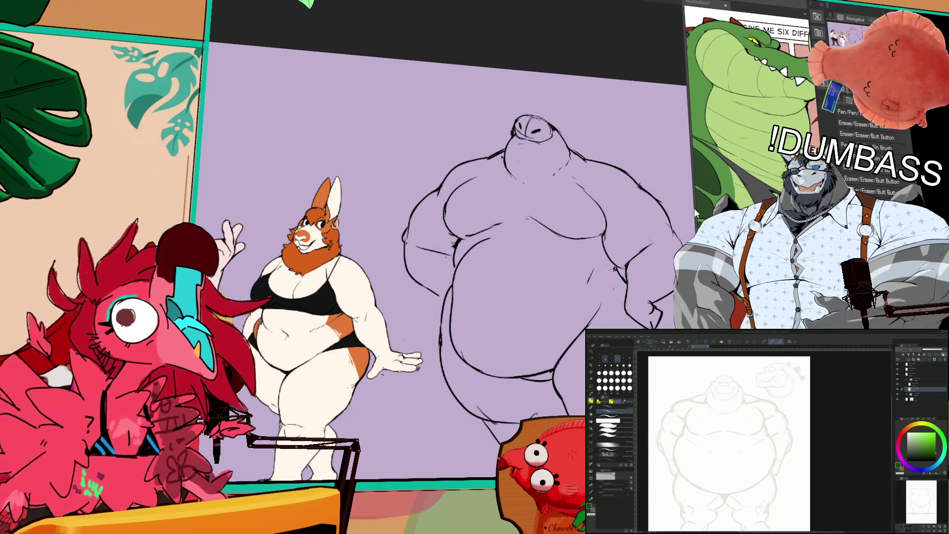
Step: Zoom in on the crocodile's head and upper body and switch between pen and eraser
drag(437, 339, 455, 308)
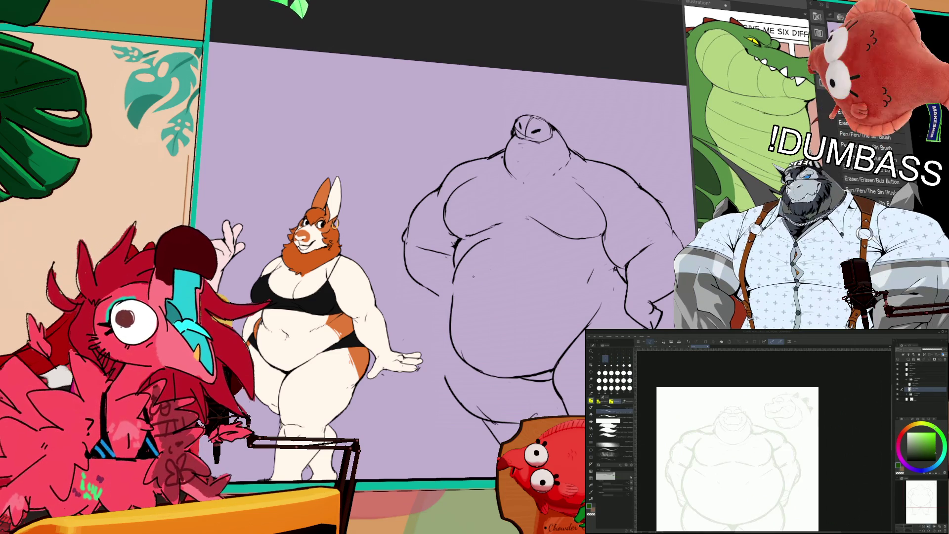
scroll(456, 308, up, 3)
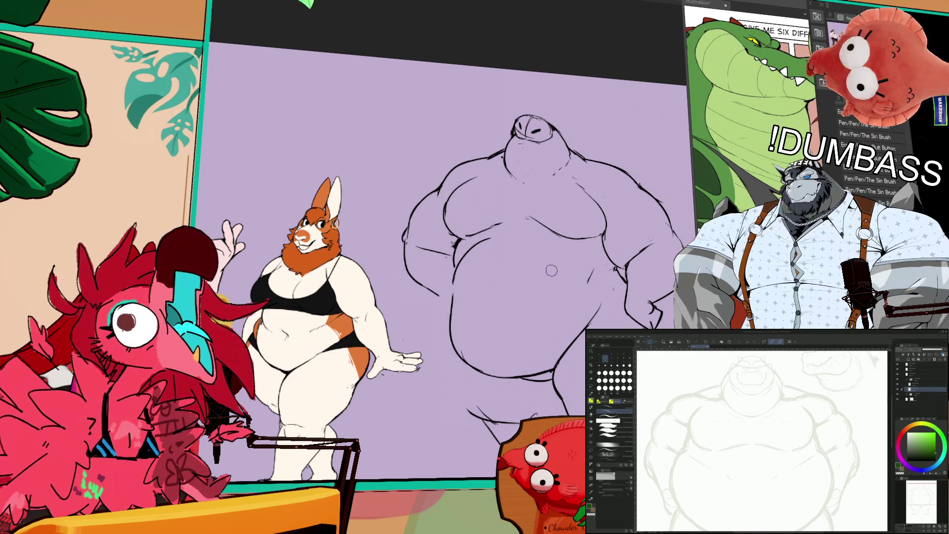
drag(513, 264, 450, 309)
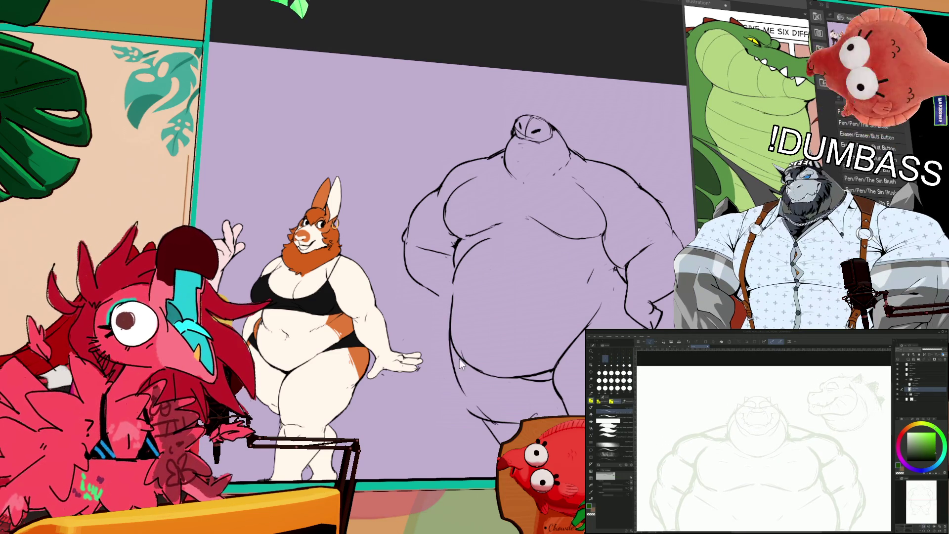
scroll(460, 376, down, 3)
key(e)
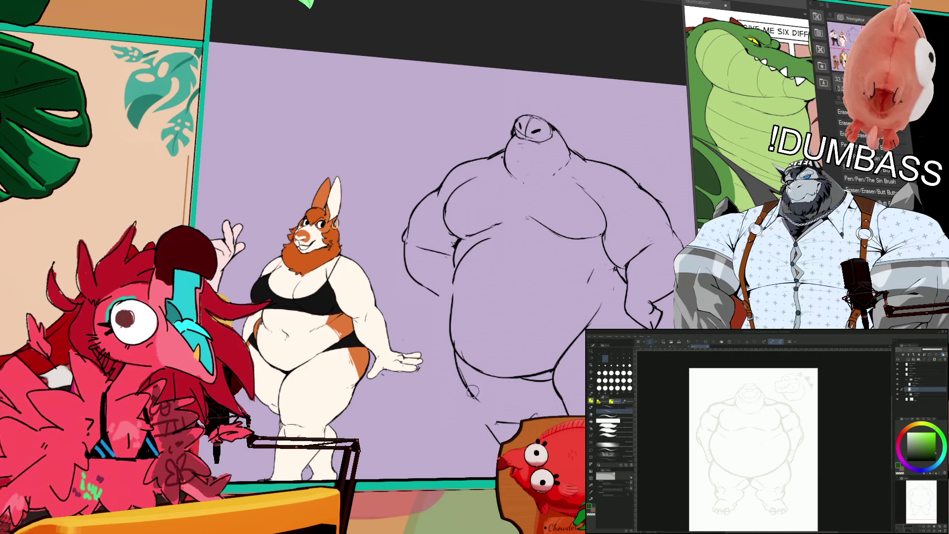
key(p)
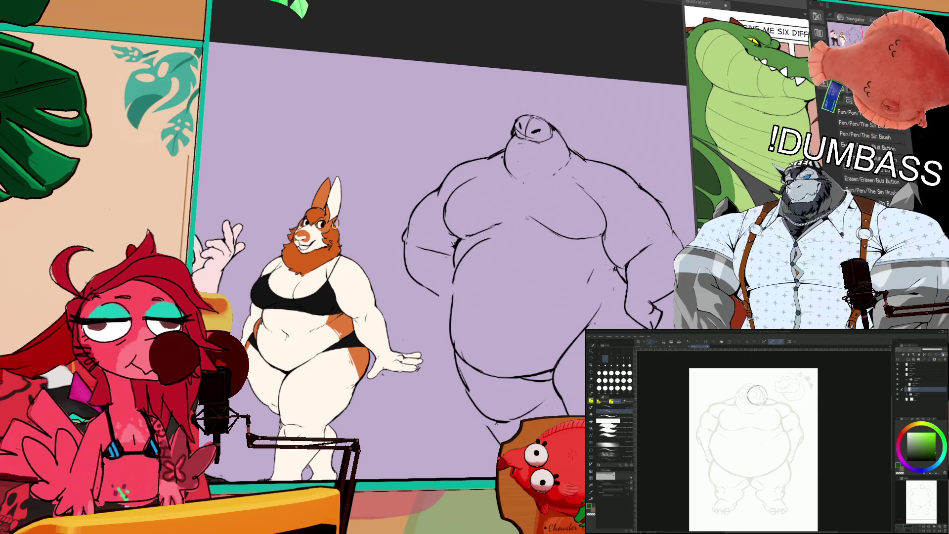
key(e)
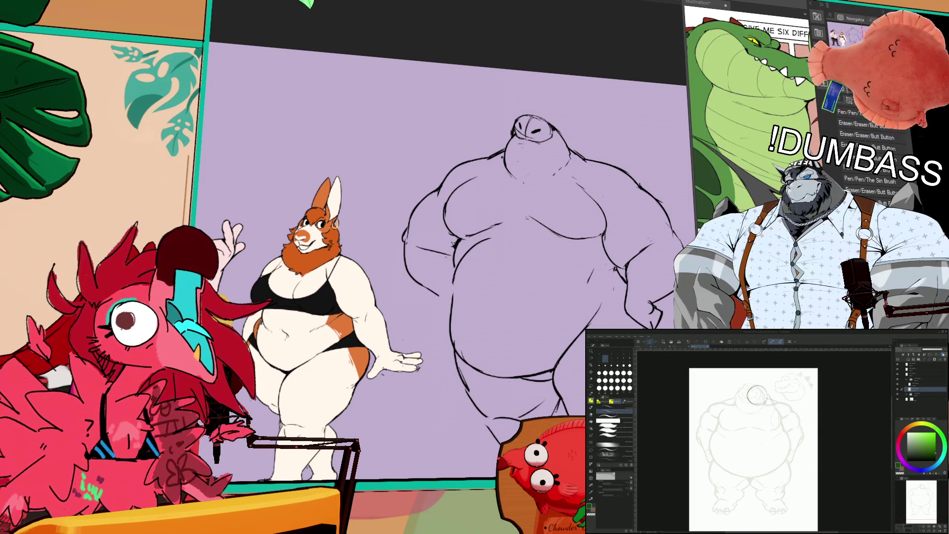
drag(756, 395, 766, 394)
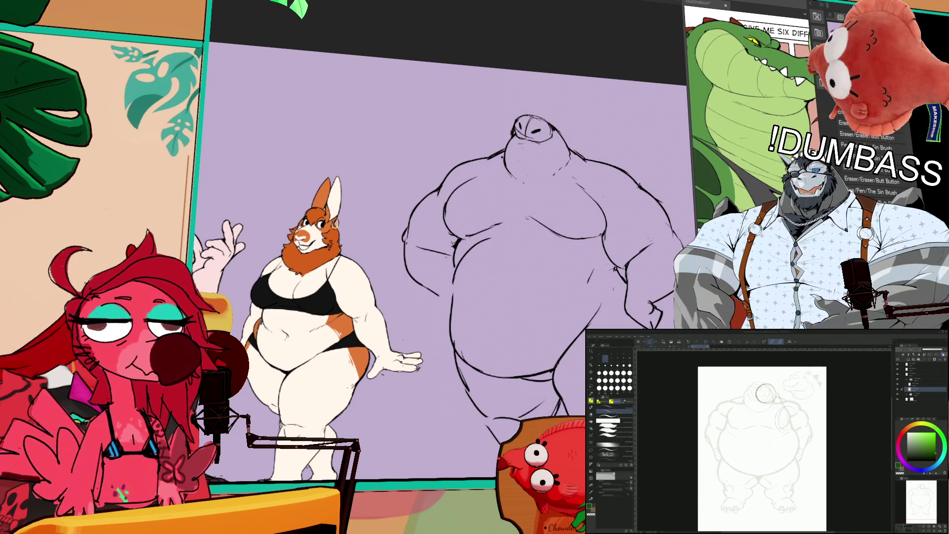
drag(765, 394, 768, 387)
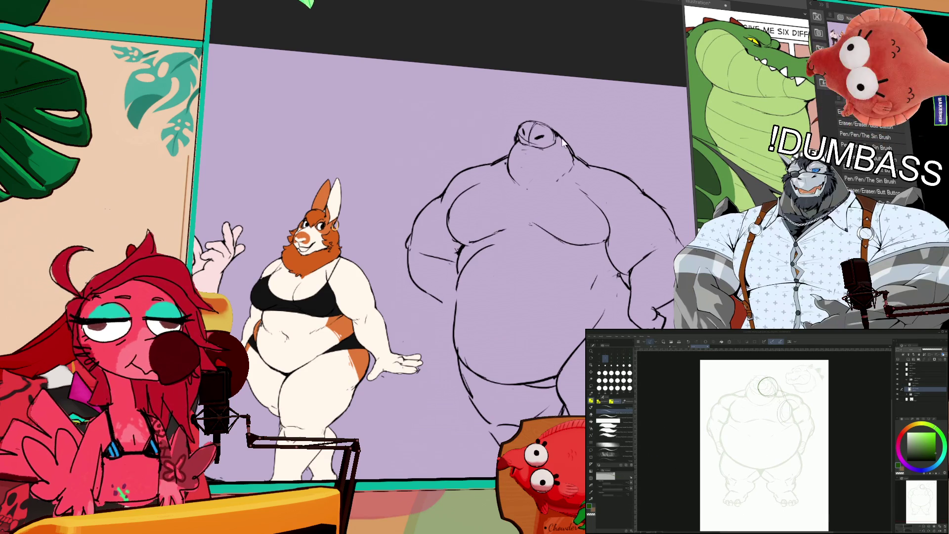
scroll(767, 387, up, 2)
scroll(840, 460, up, 2)
scroll(841, 460, up, 1)
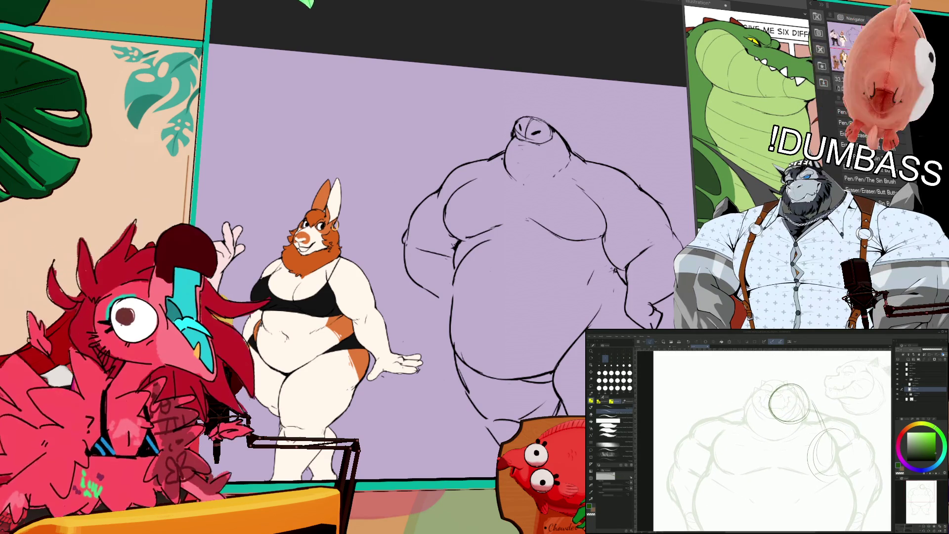
scroll(764, 441, up, 1)
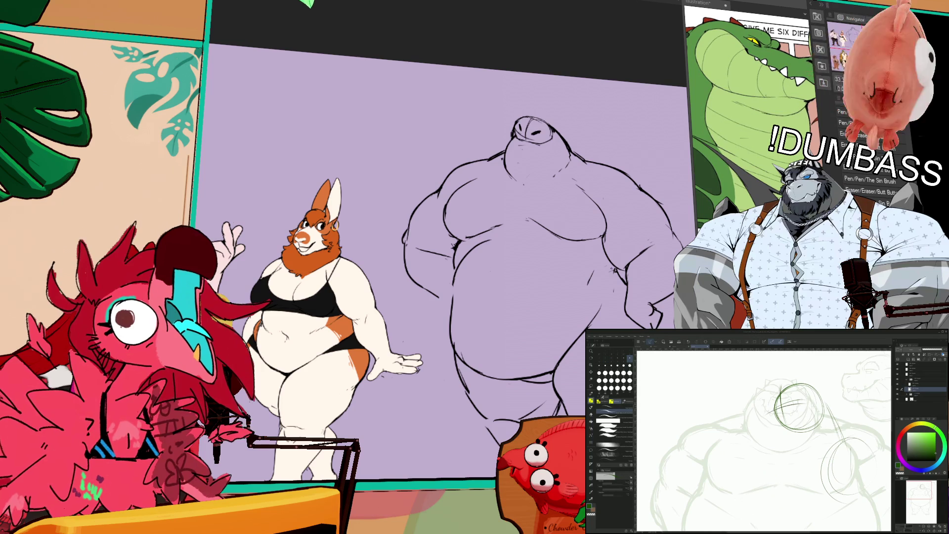
Step: Sketch the snout, lower jaw curve and open toothy grin with short pen strokes inside the head circle
mouse_move(772, 403)
mouse_down()
mouse_move(794, 385)
mouse_move(758, 409)
mouse_up()
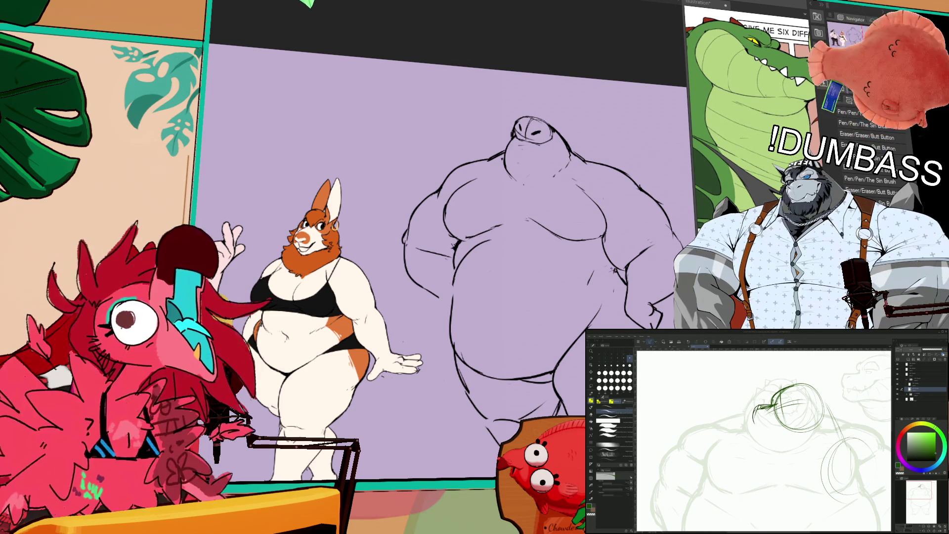
drag(762, 424, 772, 428)
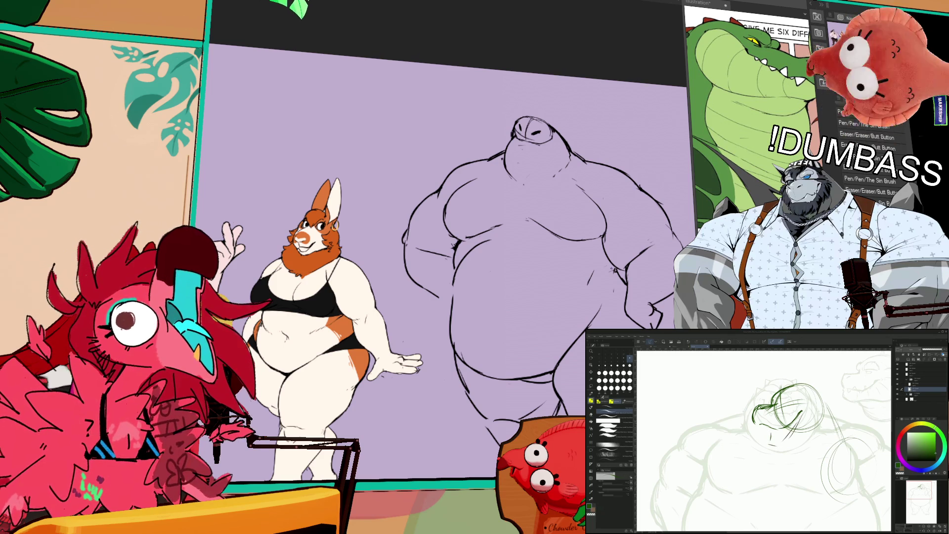
drag(800, 415, 777, 441)
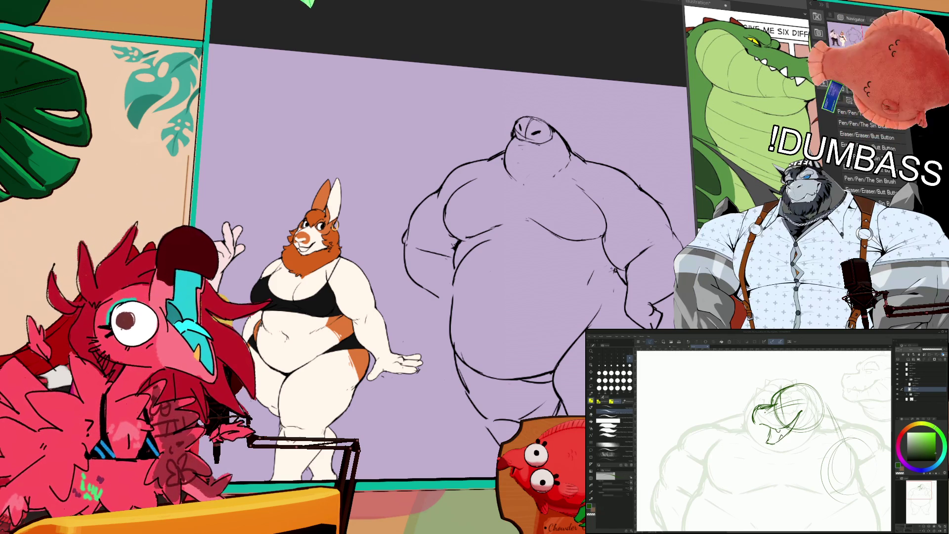
drag(775, 431, 771, 442)
mouse_move(818, 401)
mouse_down()
mouse_move(807, 435)
mouse_move(818, 426)
mouse_up()
mouse_move(822, 422)
mouse_down()
mouse_move(804, 438)
mouse_move(815, 429)
mouse_up()
drag(816, 426, 808, 436)
drag(819, 403, 811, 436)
drag(817, 420, 802, 438)
drag(820, 404, 814, 420)
mouse_move(819, 423)
mouse_down()
mouse_move(805, 437)
mouse_move(752, 440)
mouse_up()
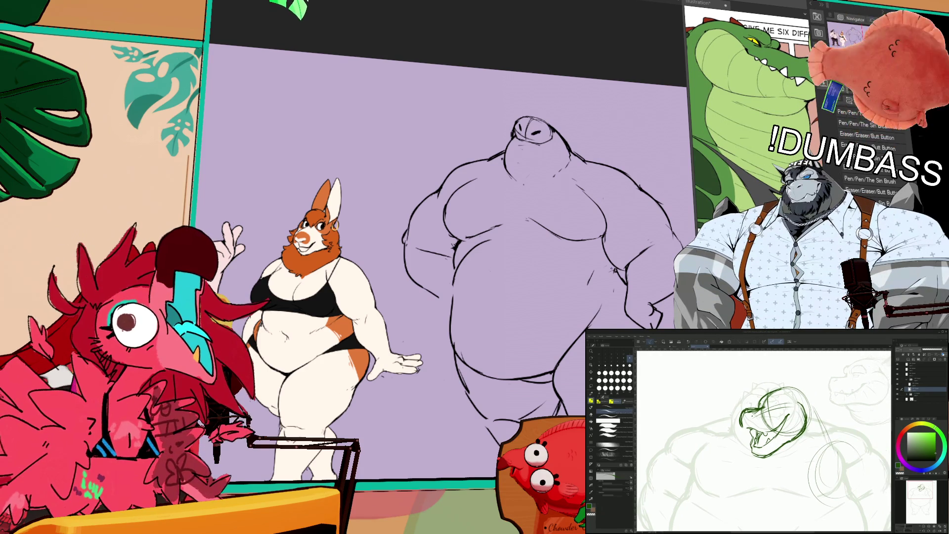
scroll(771, 426, up, 3)
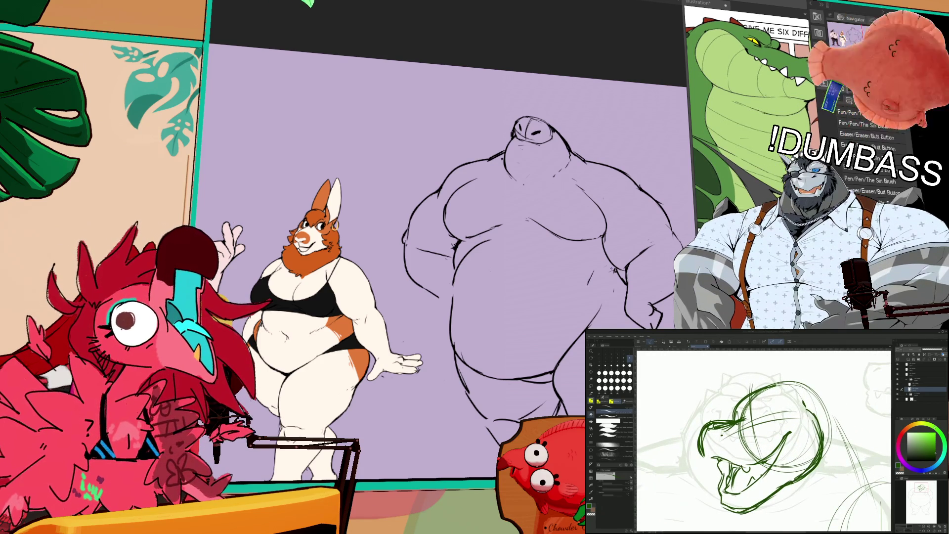
Step: Try a short stroke on the crocodile's face, undo it, and switch to the eraser
key(b)
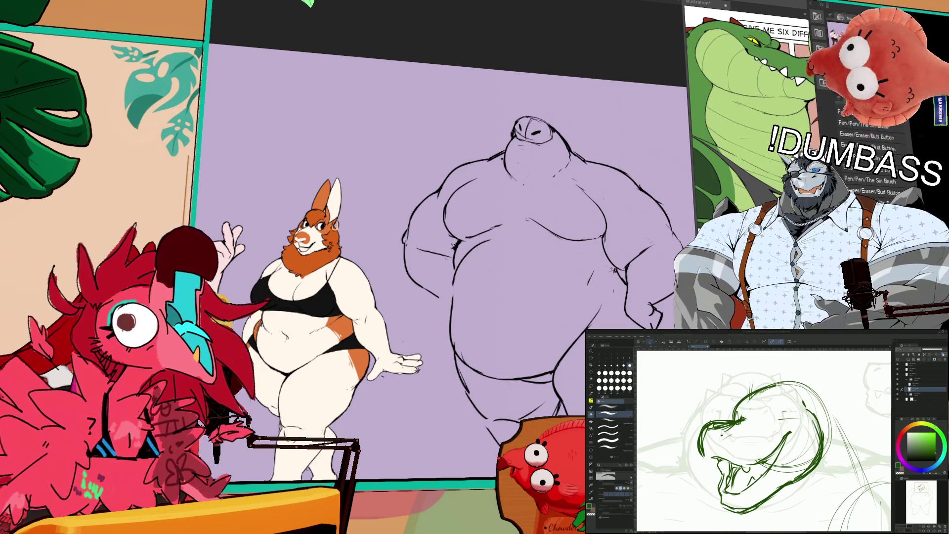
key(b)
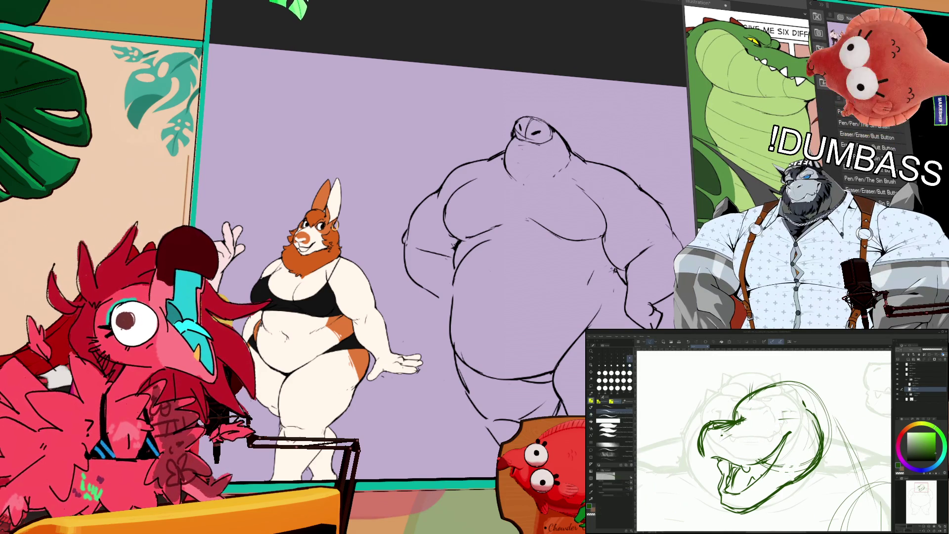
drag(758, 412, 781, 398)
key(ctrl+z)
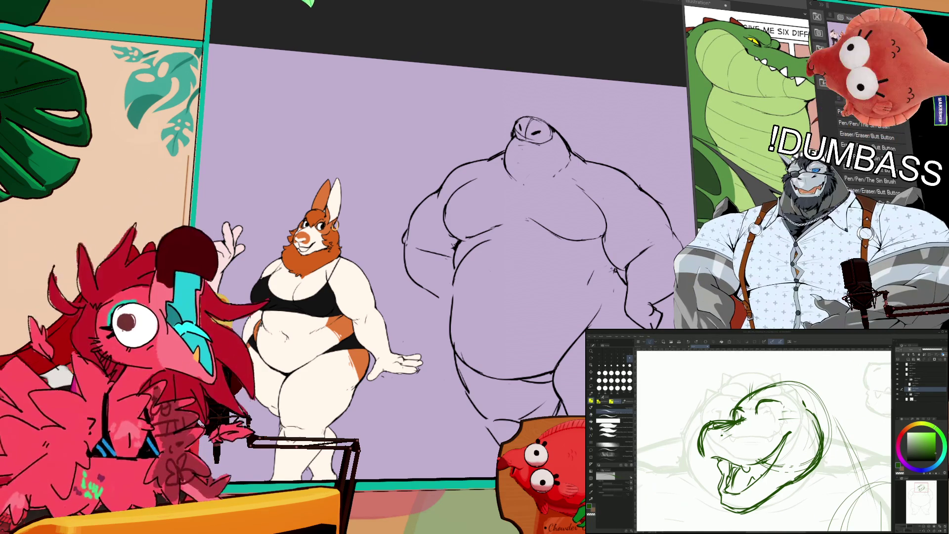
key(p)
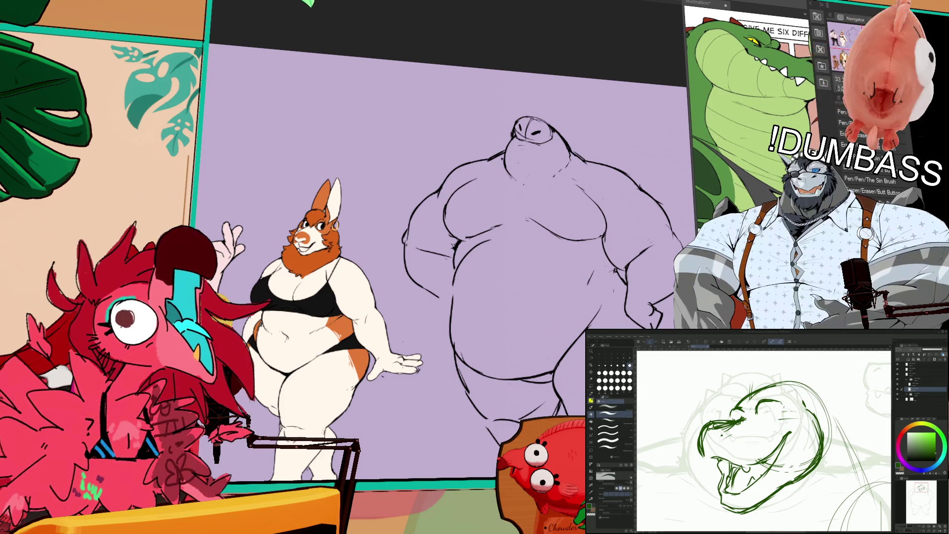
key(e)
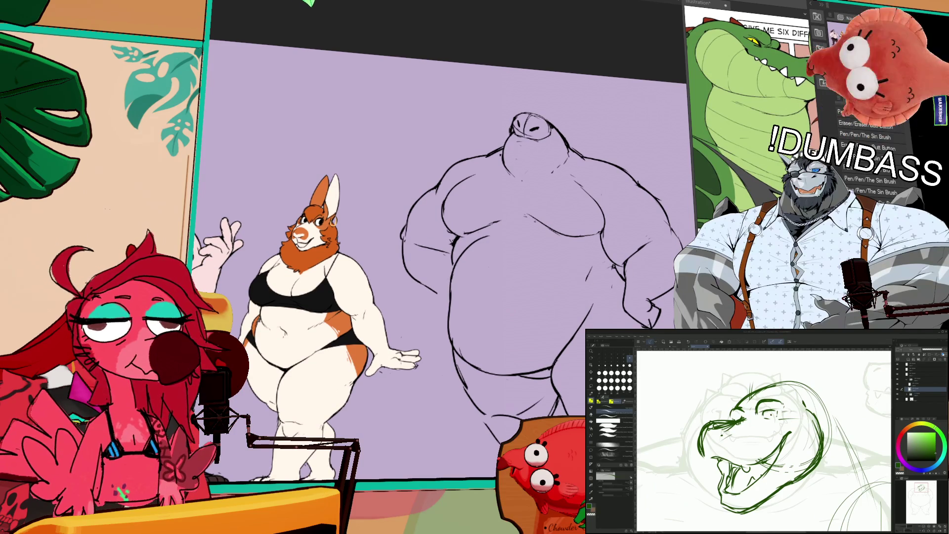
Step: Touch up the linework around the eye, redrawing the face stroke and undoing a misplaced one
drag(450, 260, 457, 237)
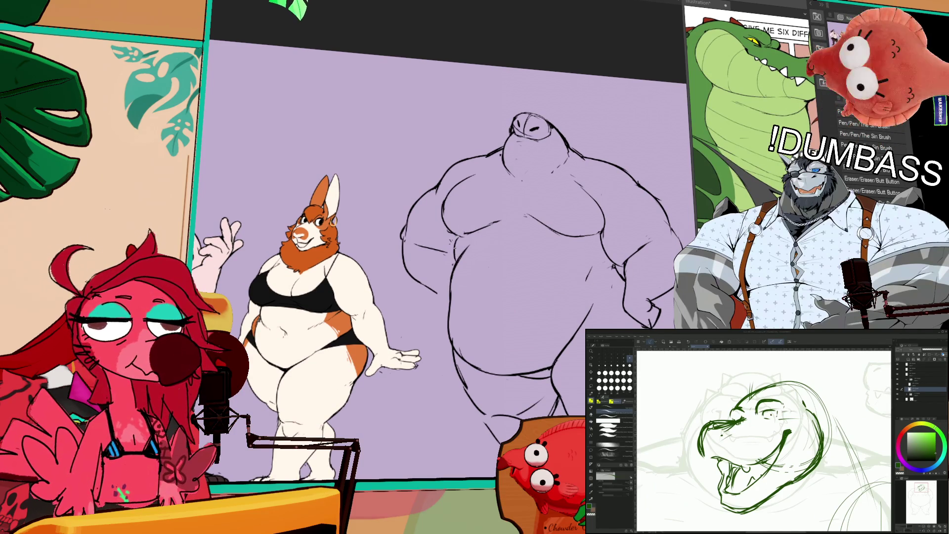
key(p)
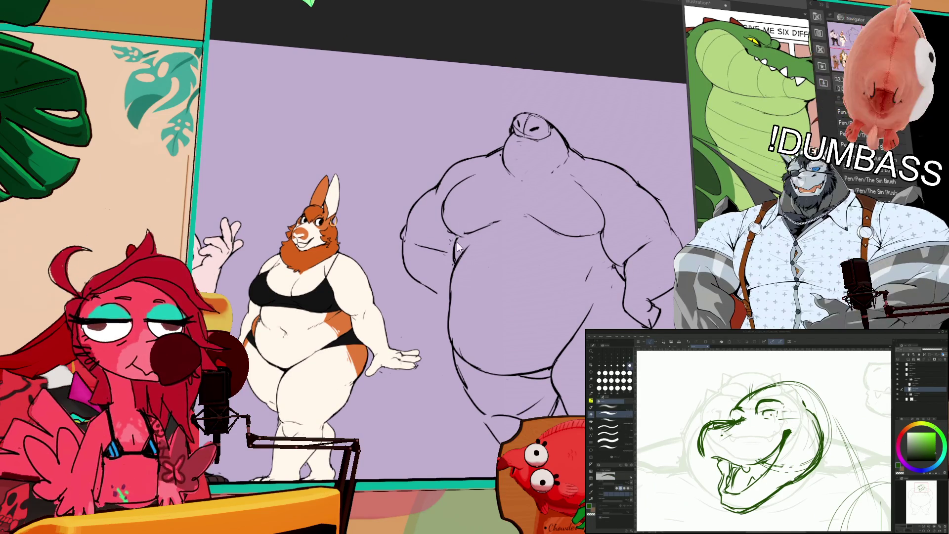
drag(453, 272, 462, 234)
key(ctrl+z)
key(e)
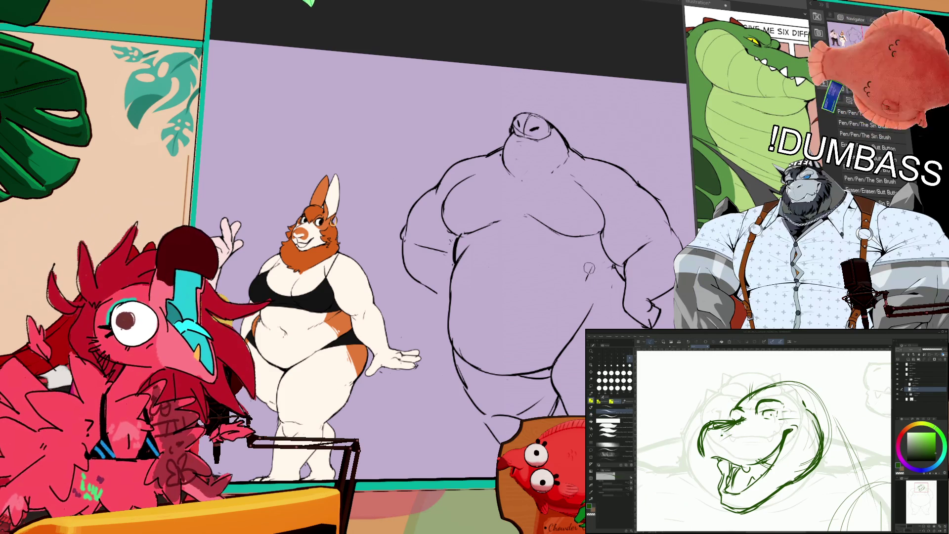
scroll(764, 440, down, 3)
Step: Mark the top of the crocodile's head and add a line along its jaw
mouse_move(740, 404)
mouse_down()
mouse_move(758, 403)
mouse_move(789, 435)
mouse_up()
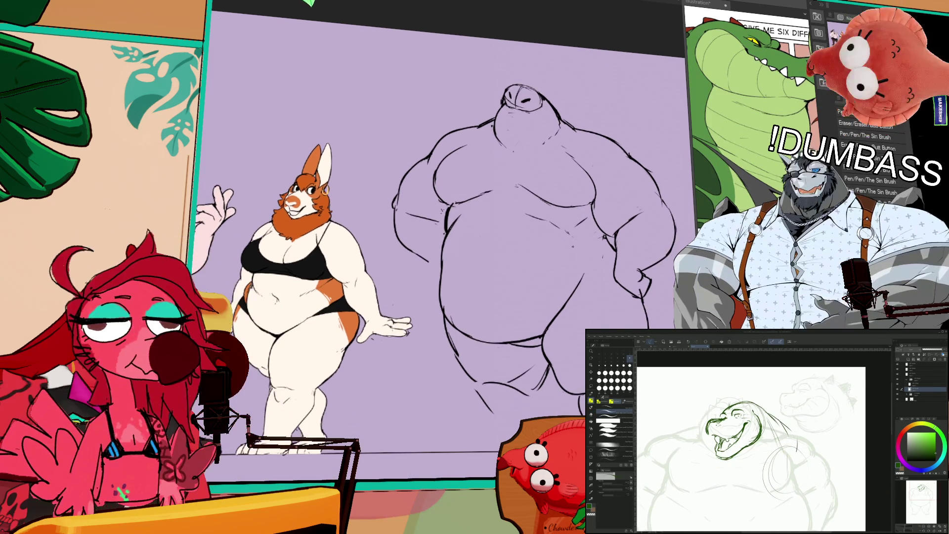
scroll(757, 445, up, 1)
scroll(757, 440, up, 1)
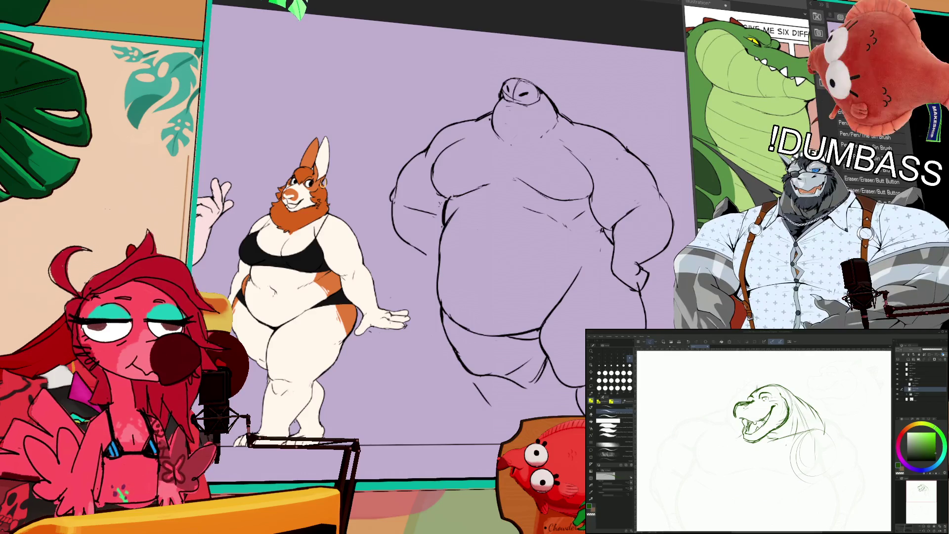
scroll(814, 460, up, 1)
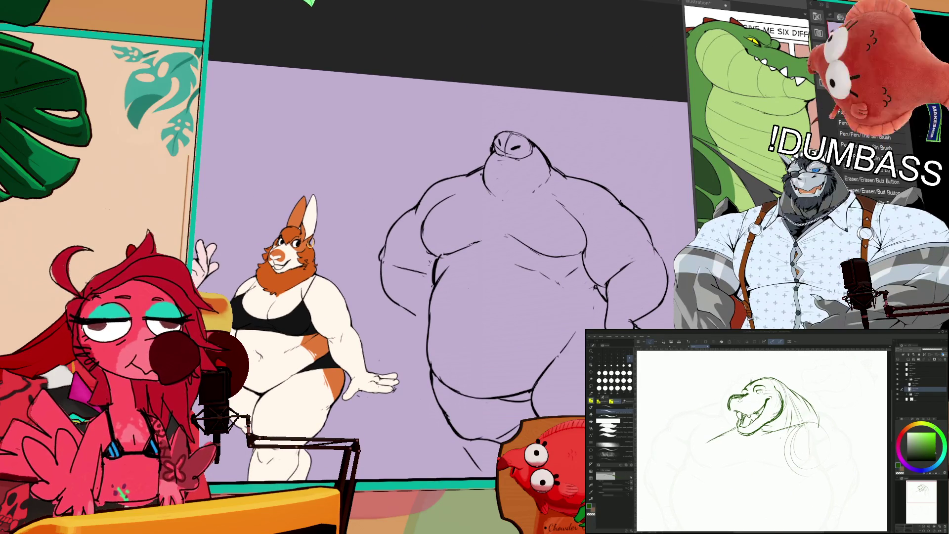
scroll(814, 460, up, 1)
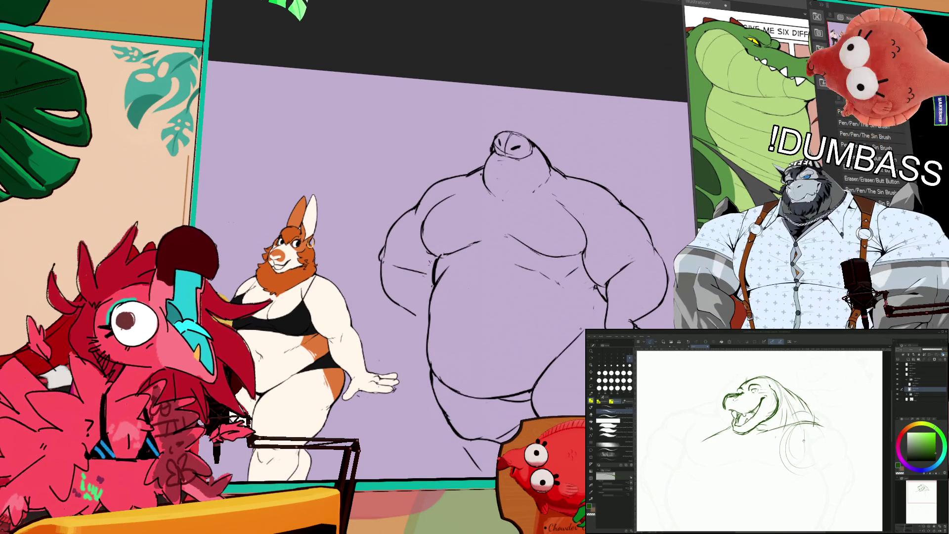
scroll(761, 435, up, 1)
drag(732, 429, 707, 445)
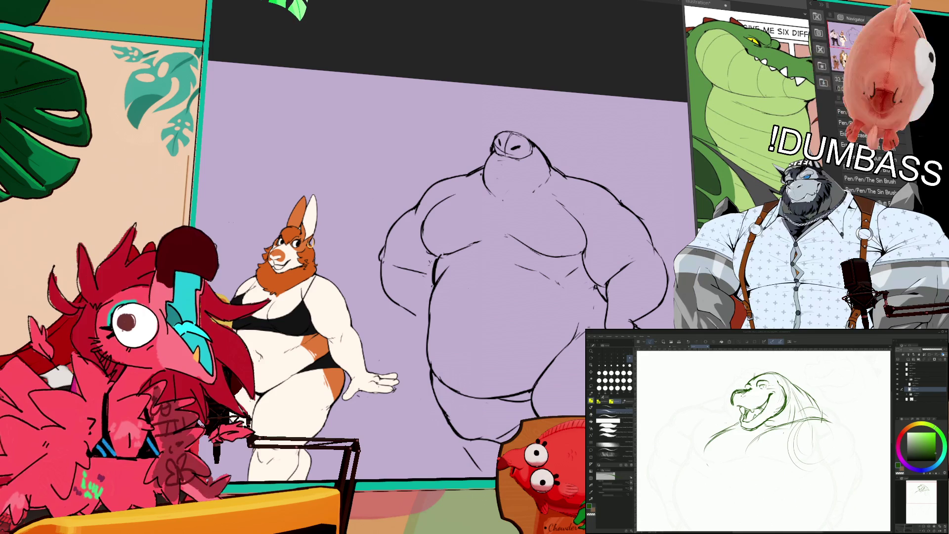
Step: Rough in the raised, flexing left arm beside the head
drag(766, 435, 815, 436)
key(e)
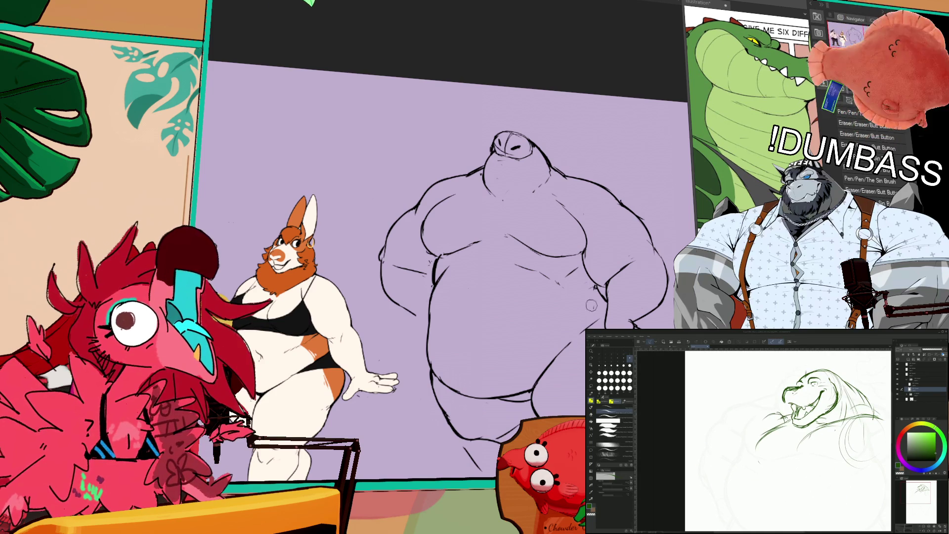
mouse_move(768, 403)
mouse_down()
mouse_move(750, 420)
mouse_move(722, 426)
mouse_up()
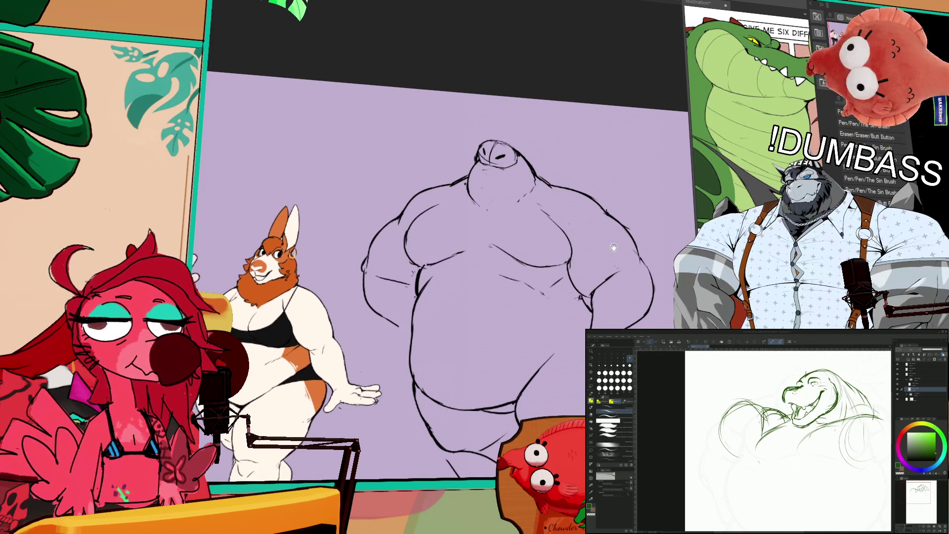
drag(710, 408, 694, 442)
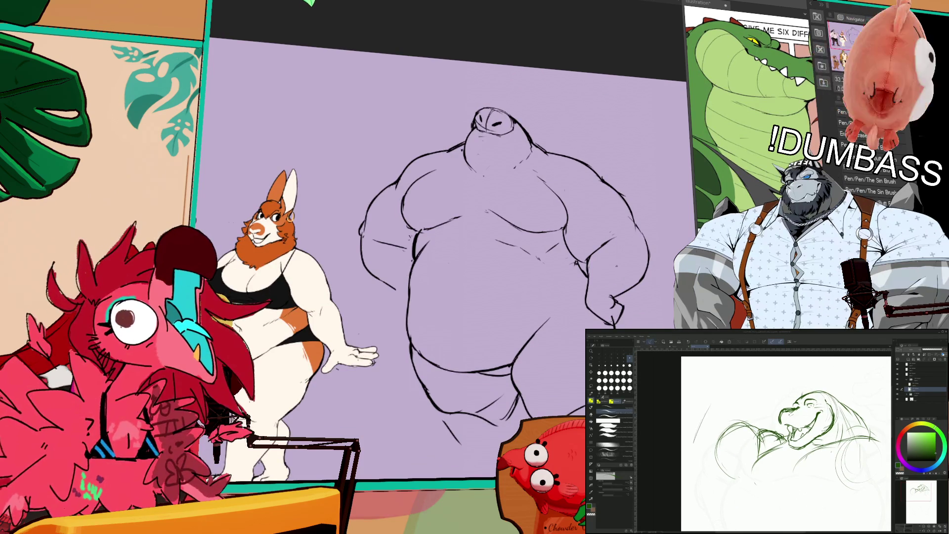
drag(720, 396, 709, 415)
scroll(555, 256, up, 3)
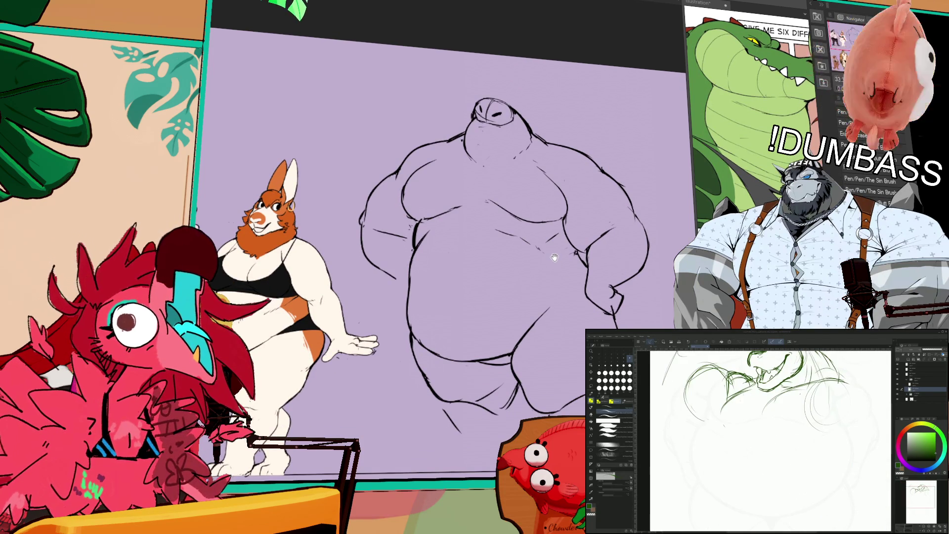
scroll(511, 274, down, 3)
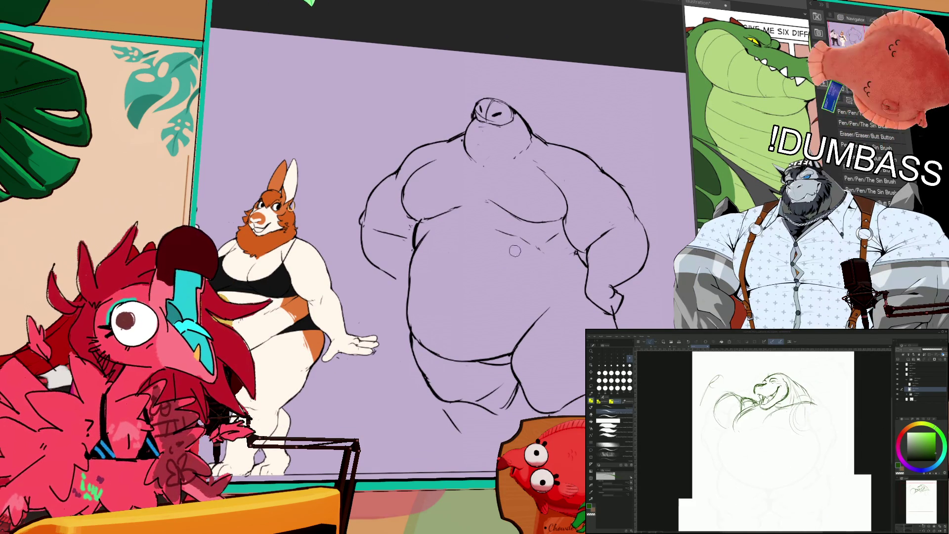
scroll(431, 250, up, 1)
Step: Lasso and delete the unwanted belly strokes, then redraw the left belly curve
mouse_move(431, 249)
mouse_down()
mouse_move(435, 223)
mouse_move(395, 321)
mouse_move(440, 361)
mouse_move(495, 369)
mouse_move(516, 353)
mouse_move(563, 286)
mouse_move(511, 302)
mouse_up()
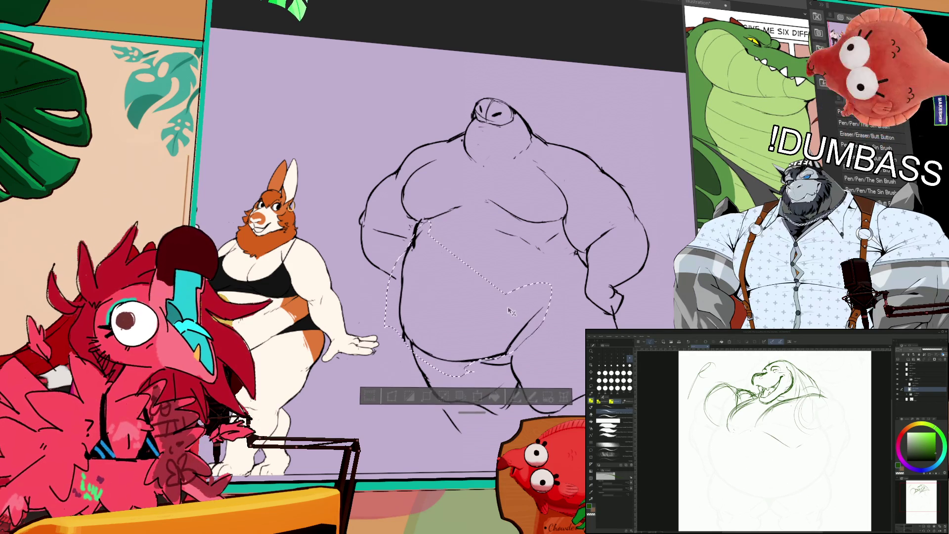
key(Delete)
key(ctrl+d)
scroll(445, 297, up, 1)
key(p)
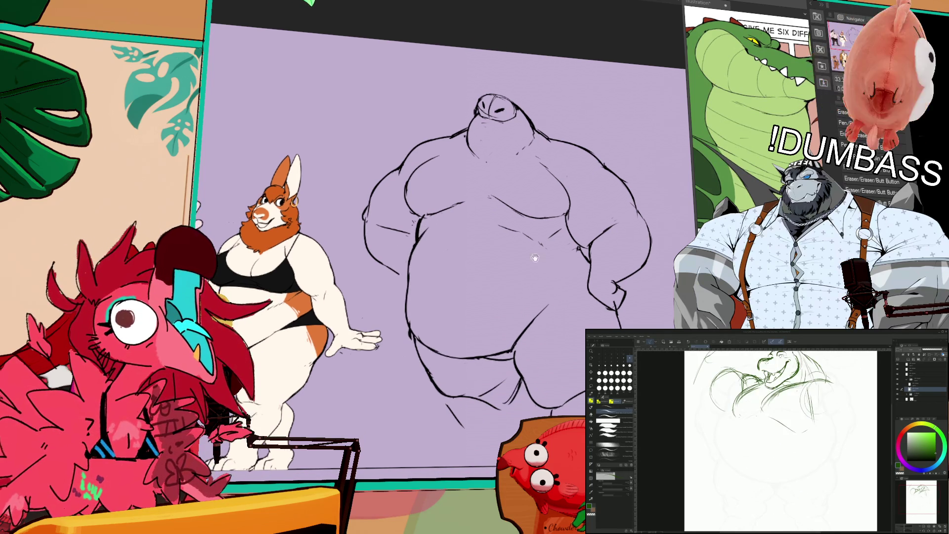
drag(411, 311, 413, 341)
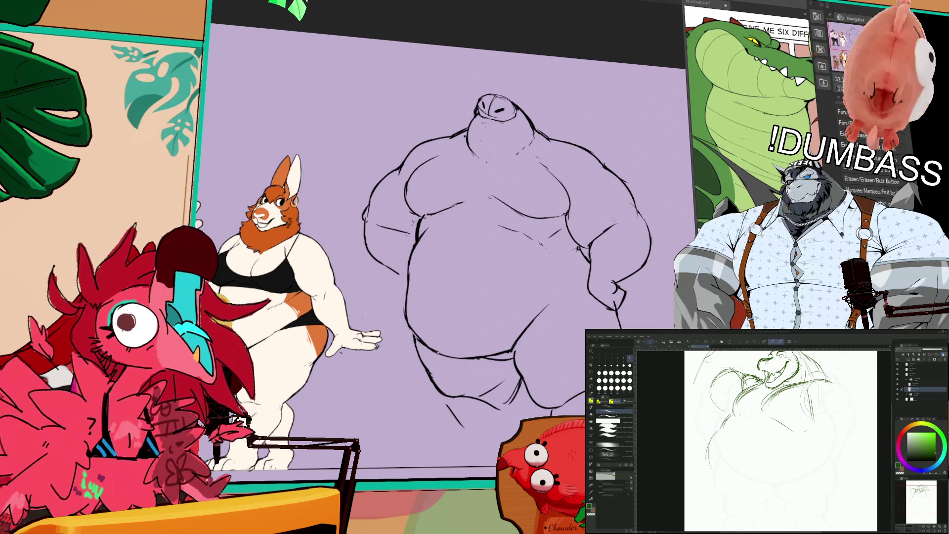
drag(408, 307, 415, 346)
key(ctrl+z)
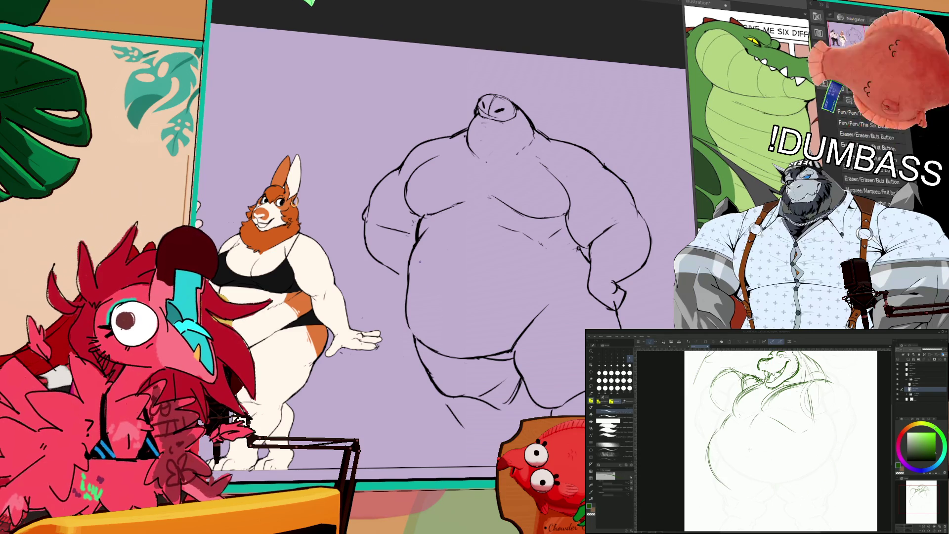
drag(737, 435, 727, 494)
Step: Sketch the flexing right arm and reinforce the left arm and shoulder
drag(782, 435, 775, 435)
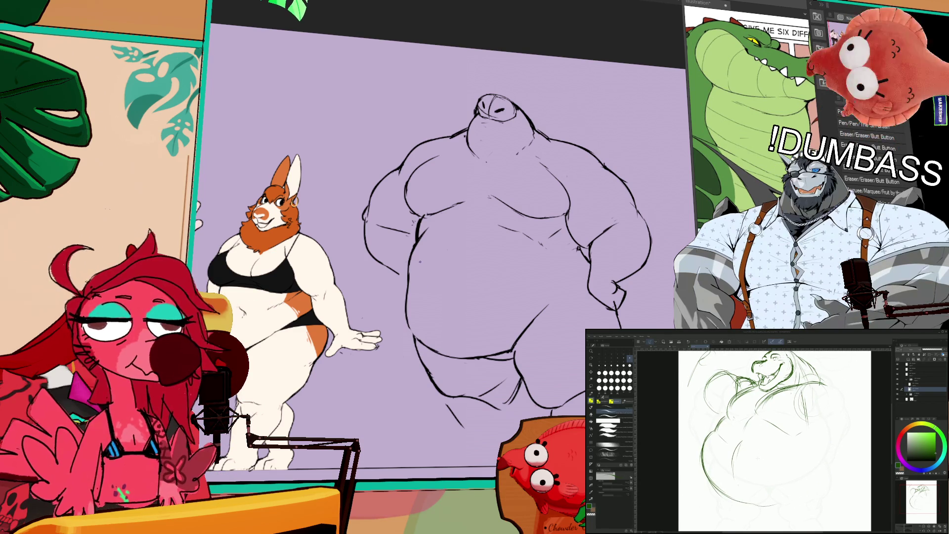
drag(781, 435, 751, 435)
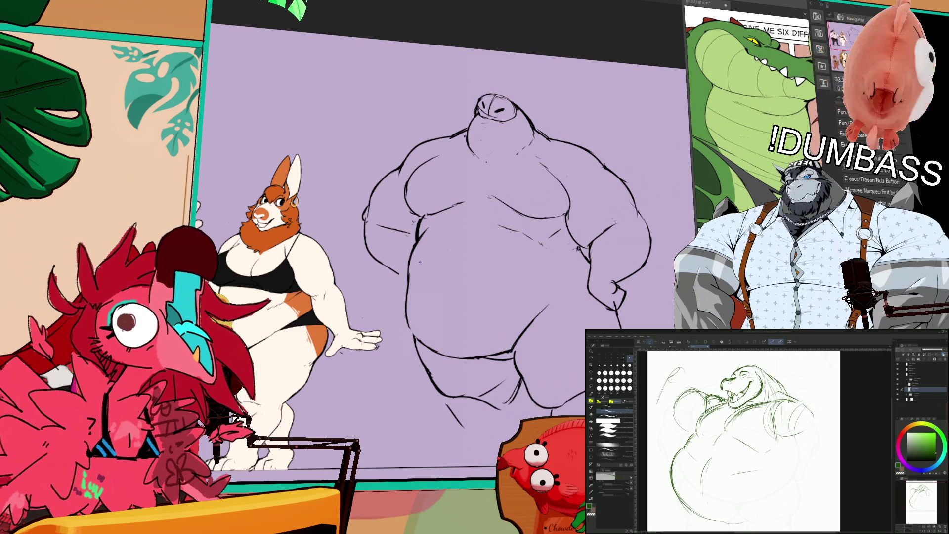
mouse_move(781, 435)
mouse_down()
mouse_move(777, 445)
mouse_move(719, 379)
mouse_up()
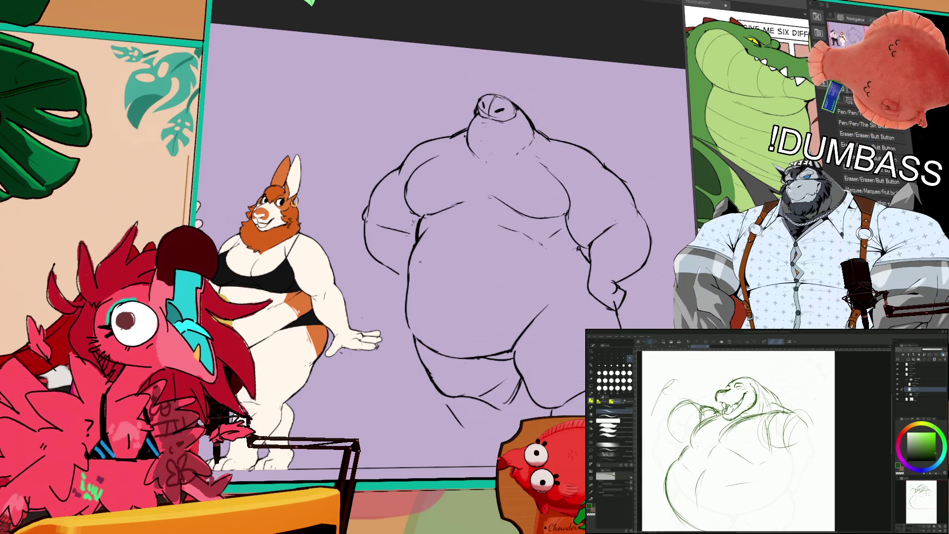
drag(798, 396, 803, 389)
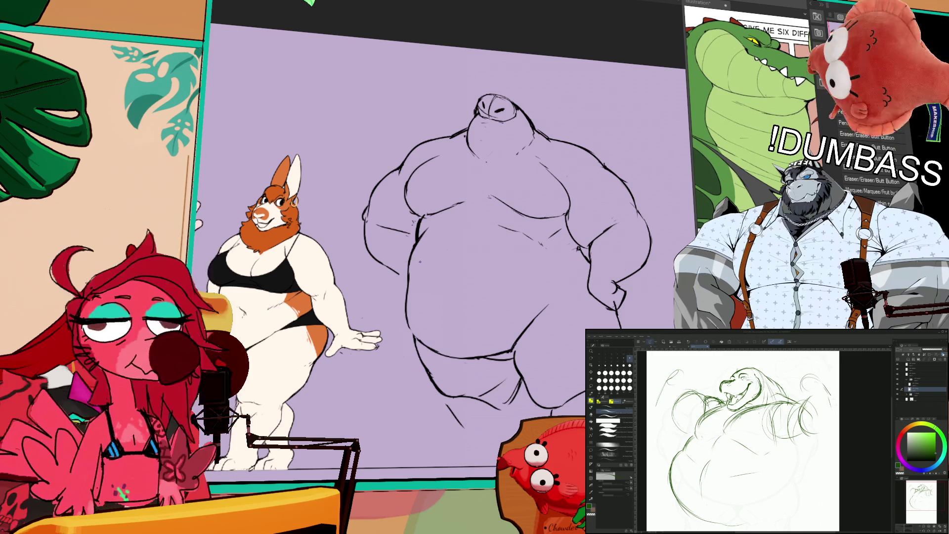
drag(808, 400, 779, 431)
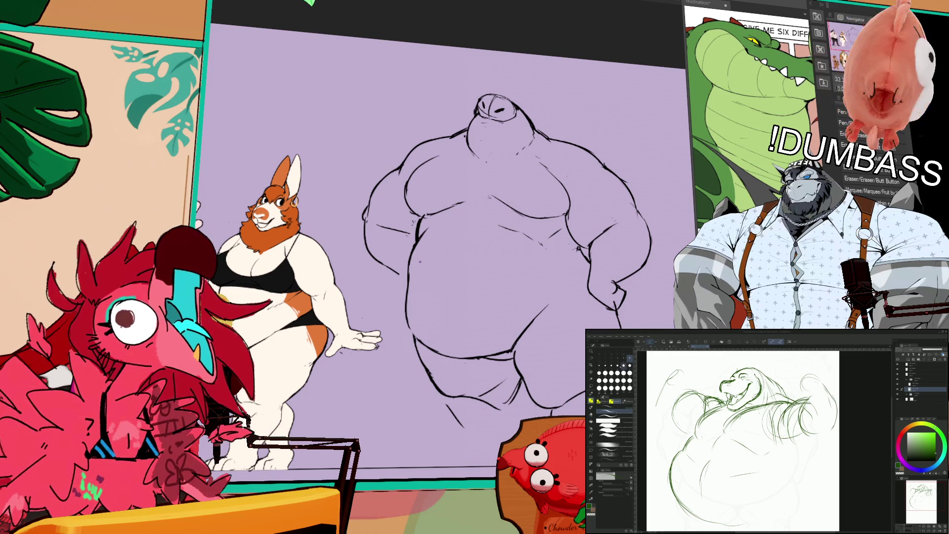
mouse_move(798, 398)
mouse_down()
mouse_move(768, 419)
mouse_move(776, 443)
mouse_up()
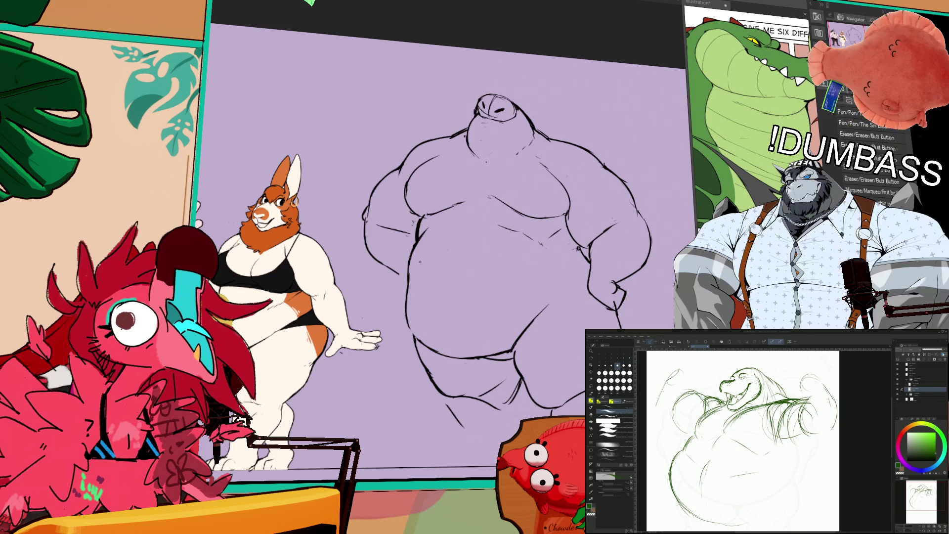
drag(718, 407, 693, 439)
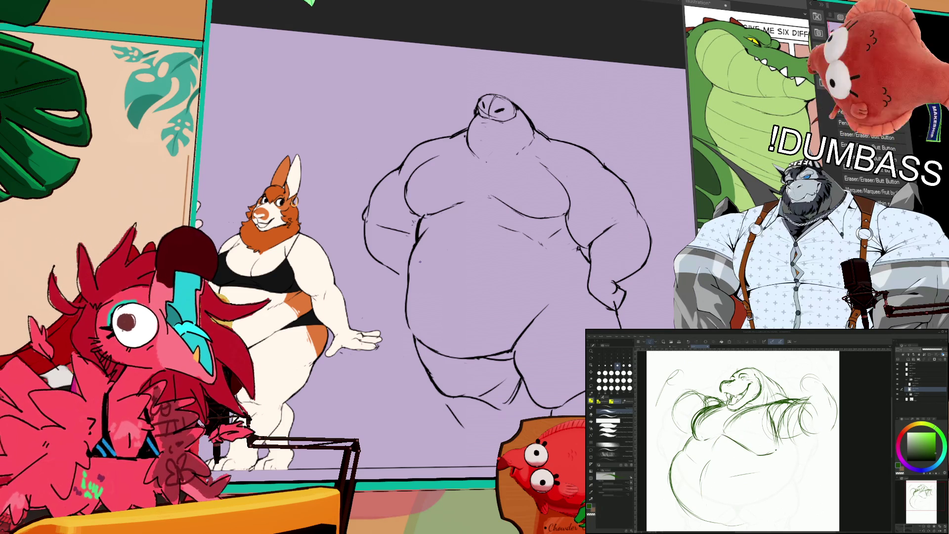
Step: Shape the lower right curve of the huge round belly
mouse_move(799, 459)
mouse_down()
mouse_move(797, 444)
mouse_move(748, 428)
mouse_up()
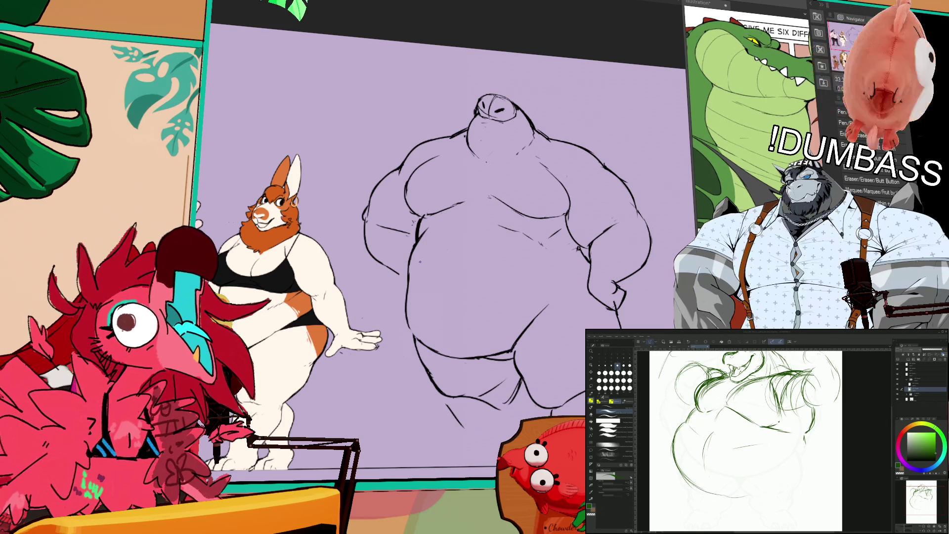
drag(762, 492, 806, 472)
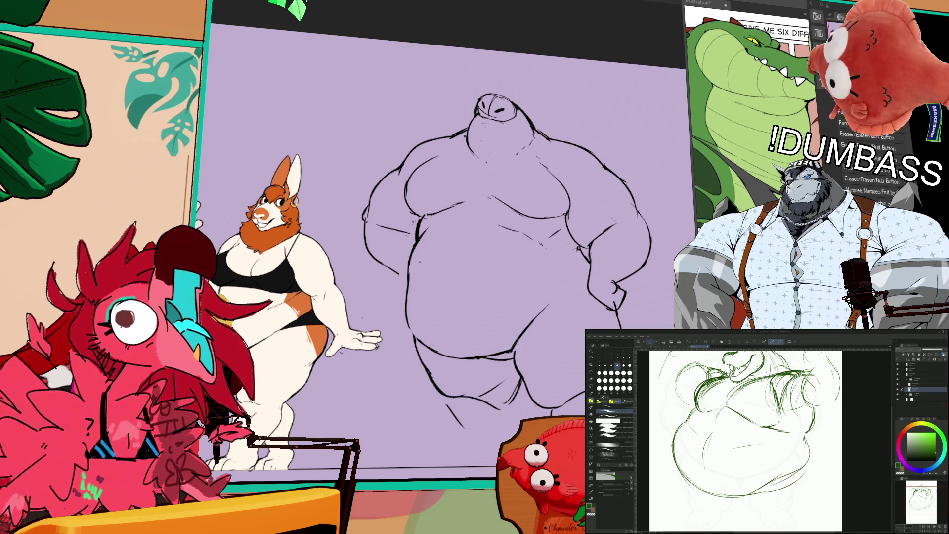
mouse_move(759, 489)
mouse_down()
mouse_move(806, 454)
mouse_move(799, 471)
mouse_up()
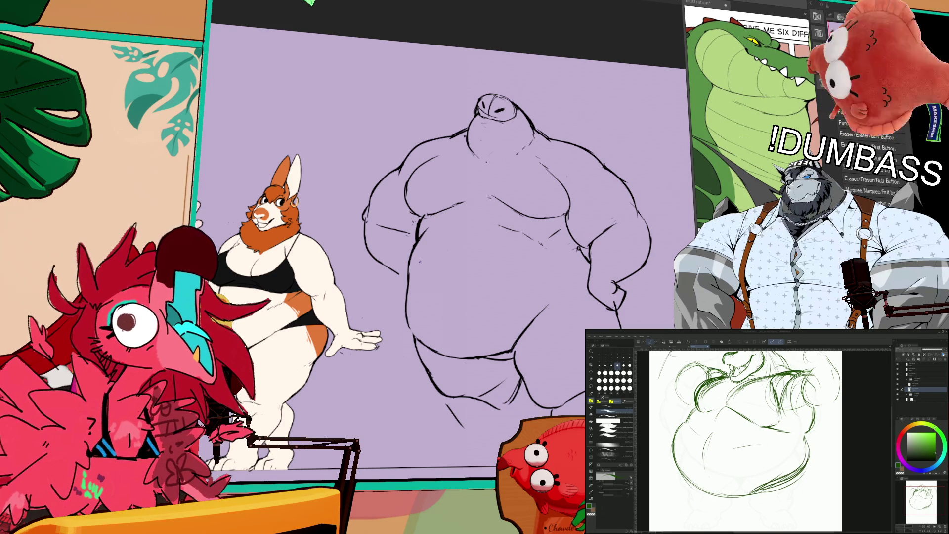
Step: Undo the recent lower belly strokes and redraw the lower-left belly outline in one sweep
key(p)
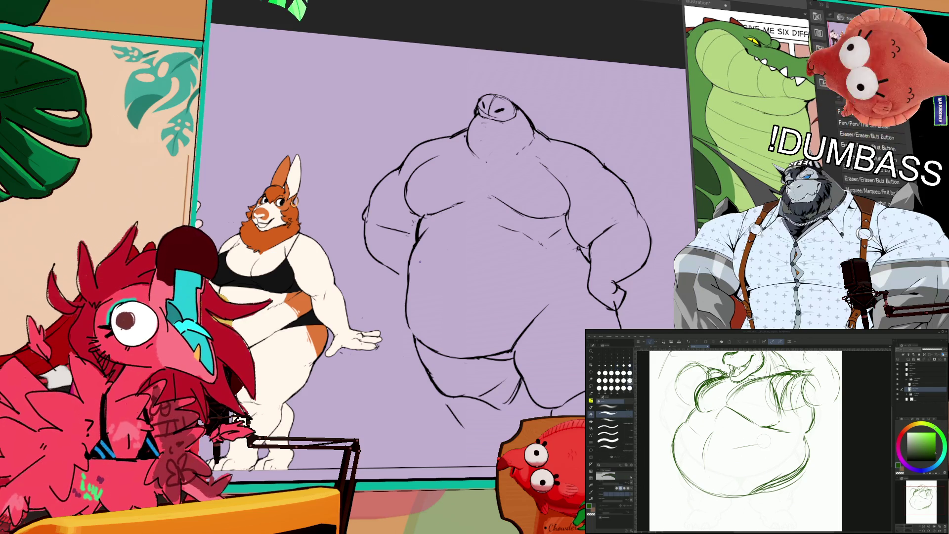
key(ctrl+z)
key(ctrl+z)
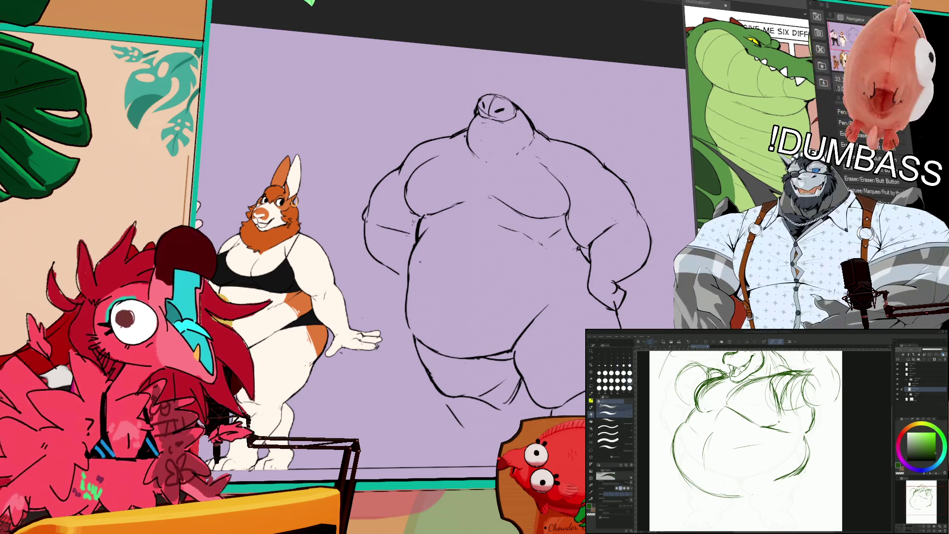
key(e)
mouse_move(673, 420)
mouse_down()
mouse_move(707, 493)
mouse_move(755, 501)
mouse_move(812, 450)
mouse_up()
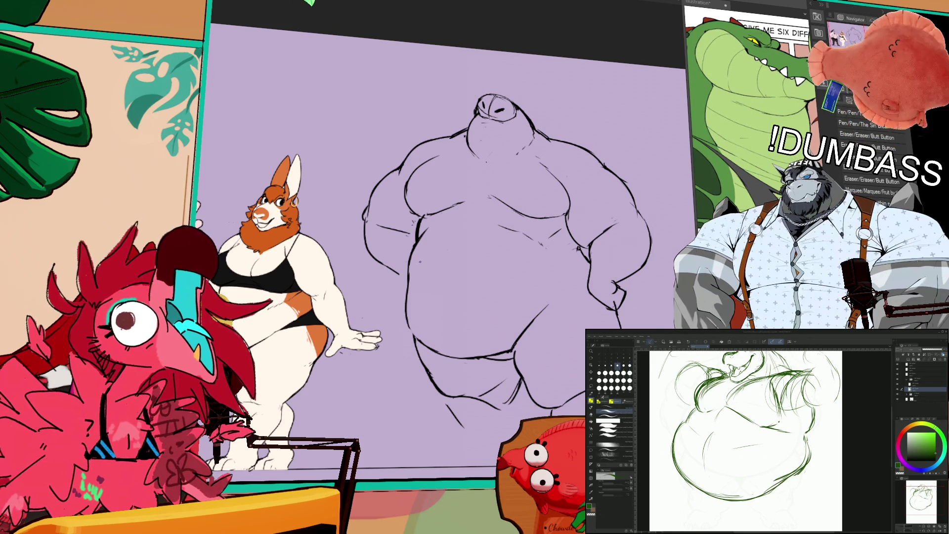
scroll(747, 440, up, 3)
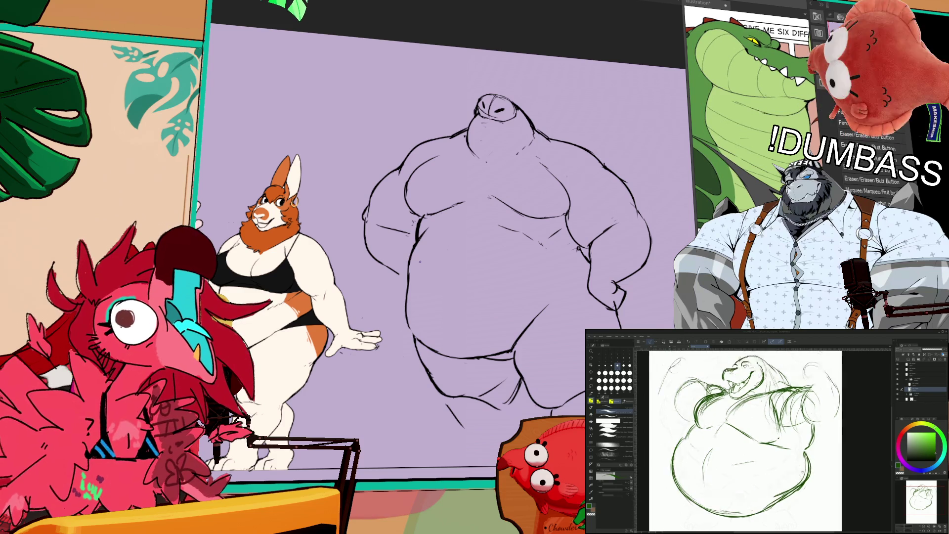
Step: Clear the selection and extend the contour of the raised left arm with the pen
key(p)
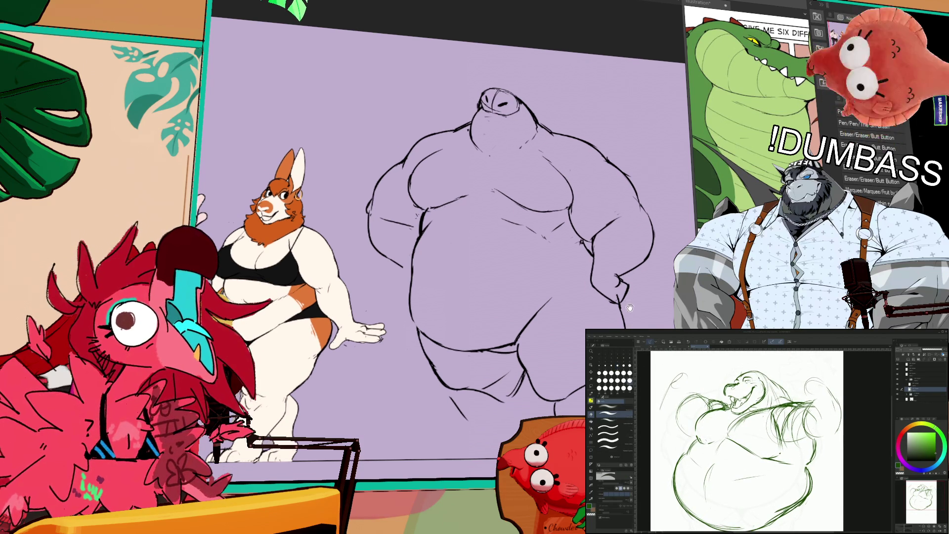
key(ctrl+d)
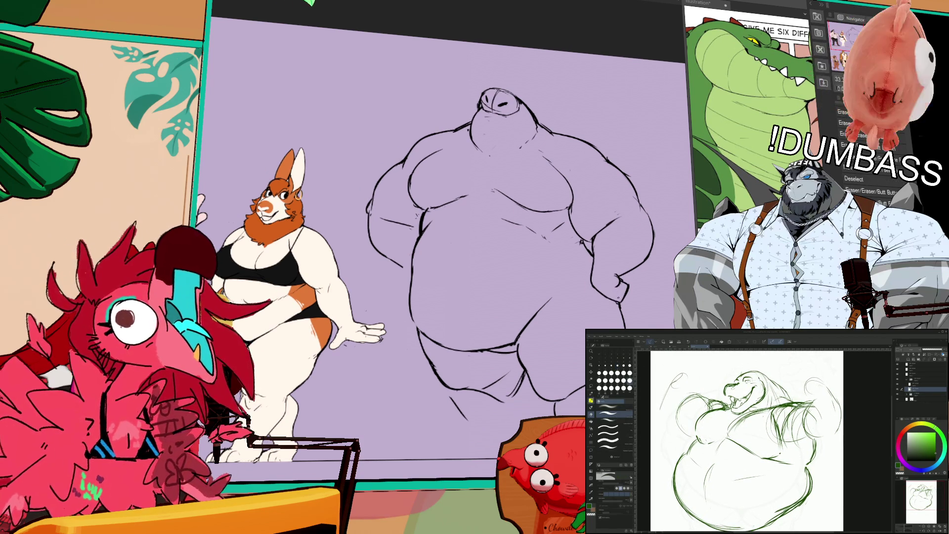
key(e)
key(p)
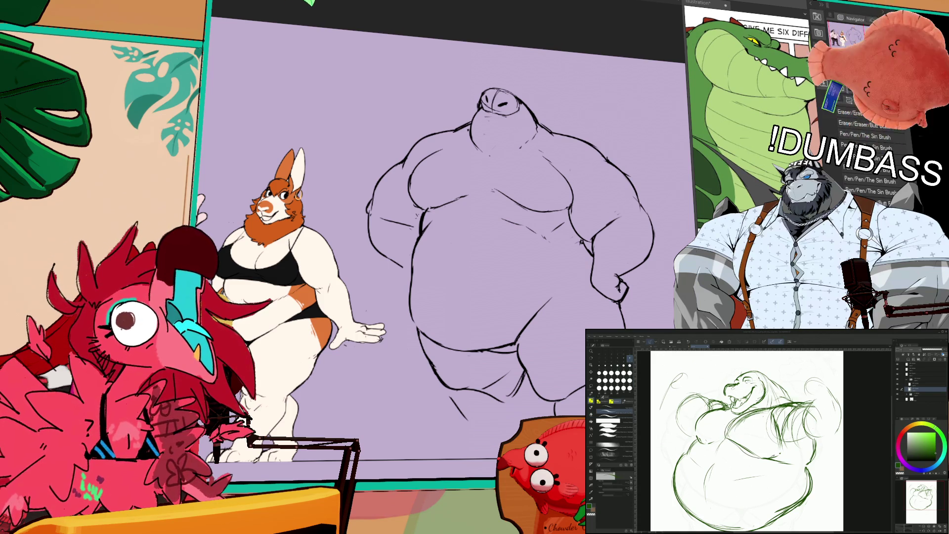
key(e)
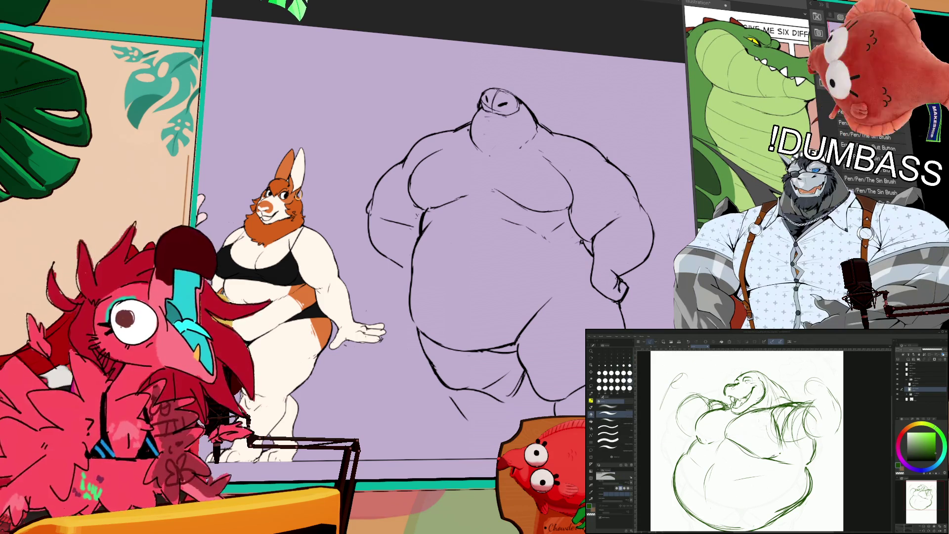
key(p)
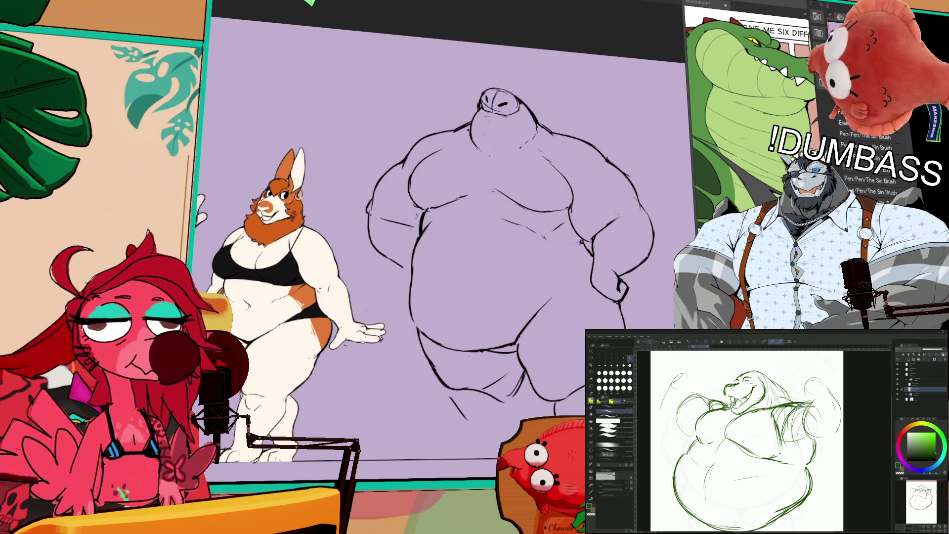
key(p)
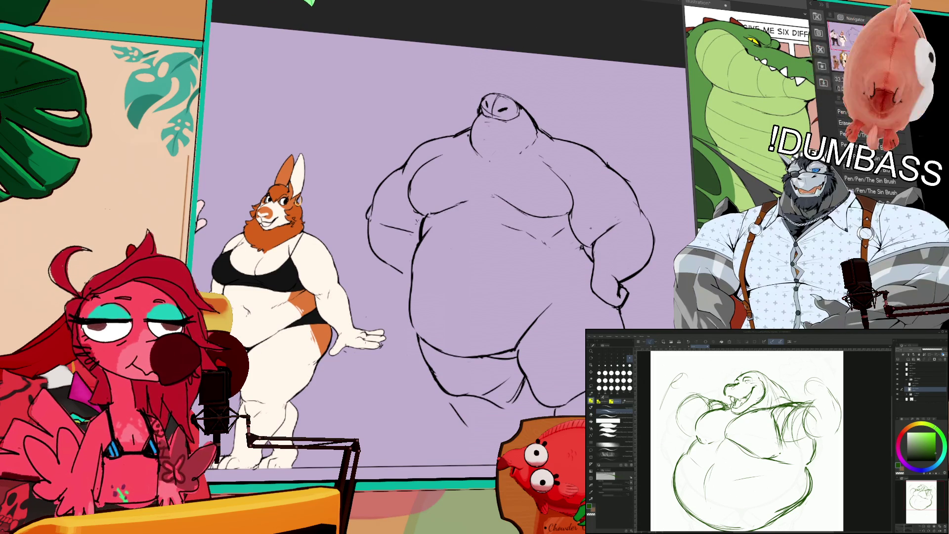
key(p)
drag(372, 226, 396, 276)
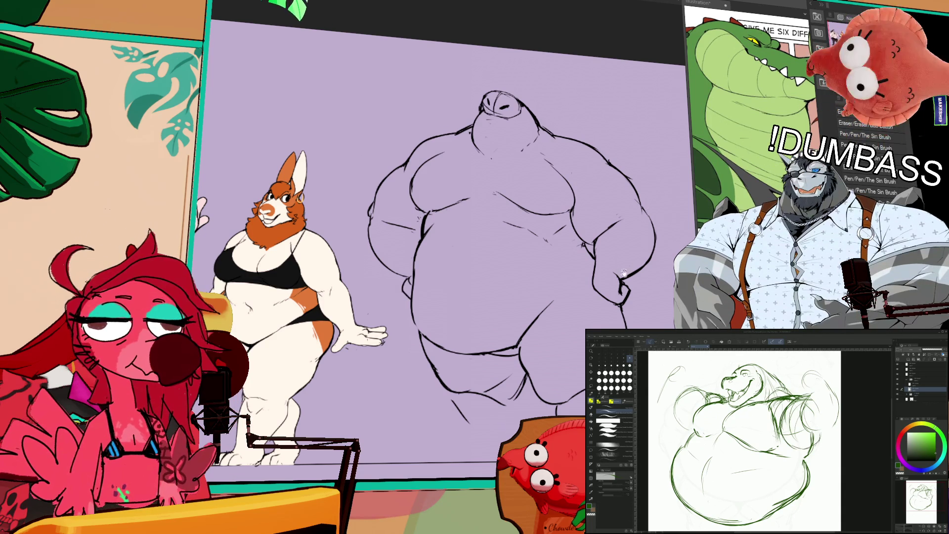
scroll(618, 253, down, 1)
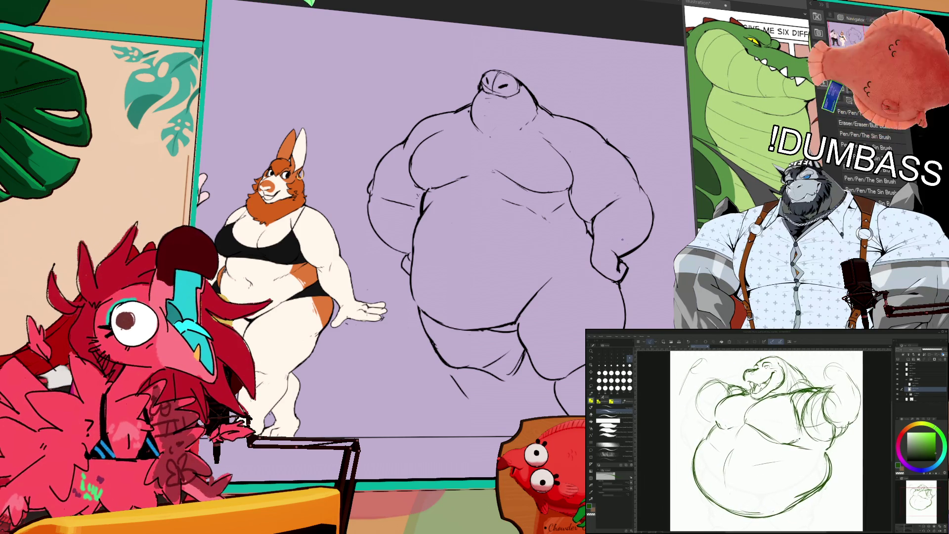
scroll(445, 247, down, 1)
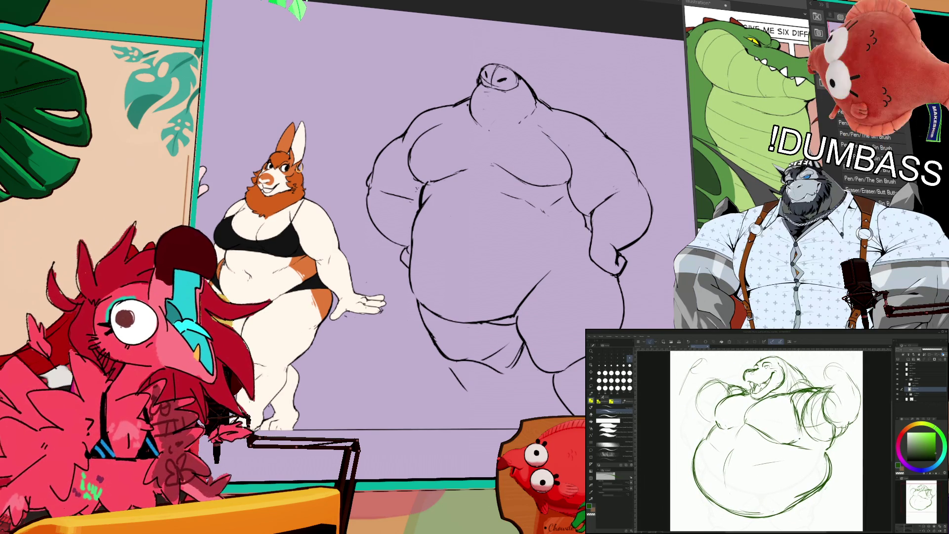
scroll(589, 237, down, 1)
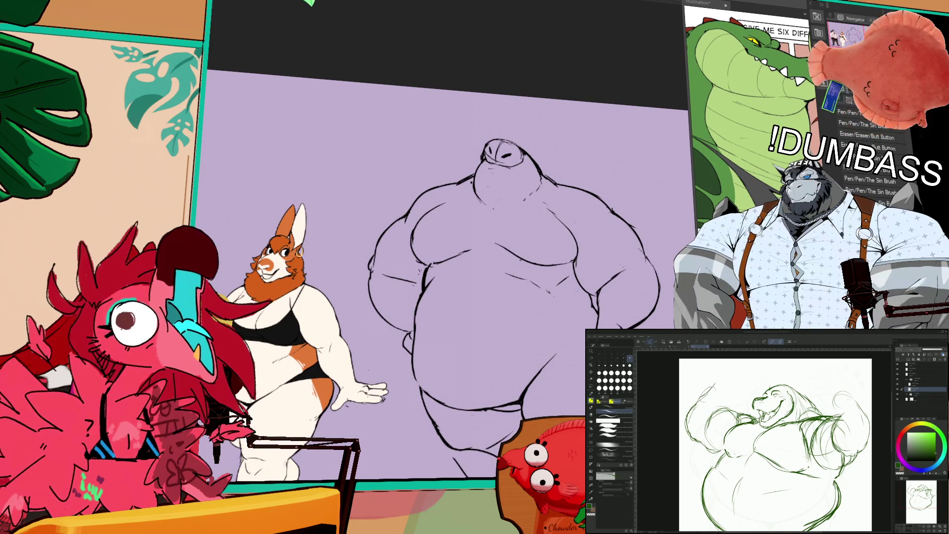
Step: Draw the crocodile's right fist and a stroke down the flexing right arm
drag(767, 445, 751, 444)
drag(820, 393, 835, 402)
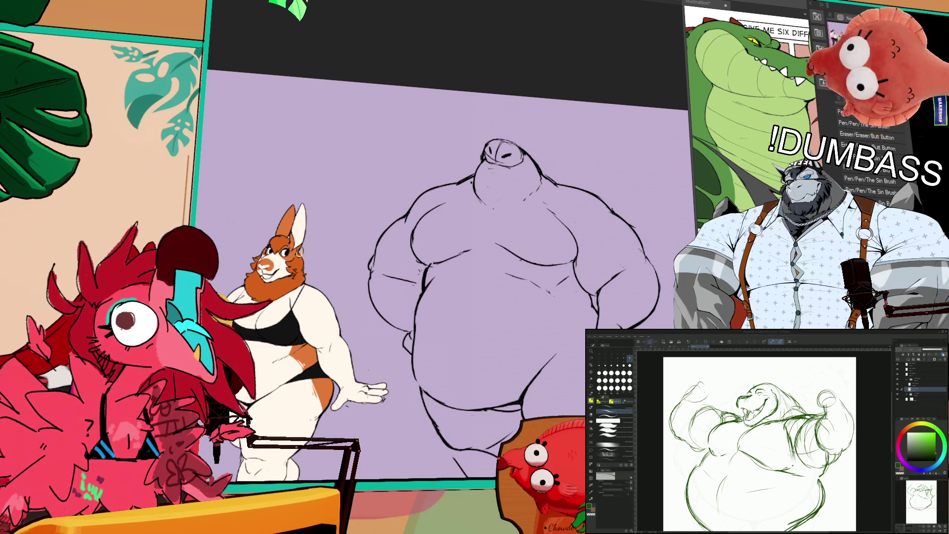
drag(845, 402, 853, 441)
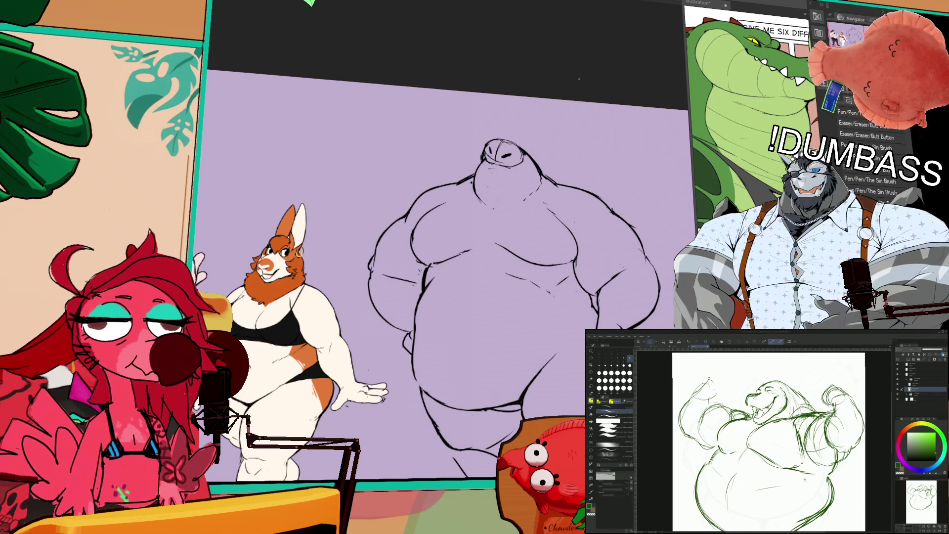
scroll(769, 441, down, 2)
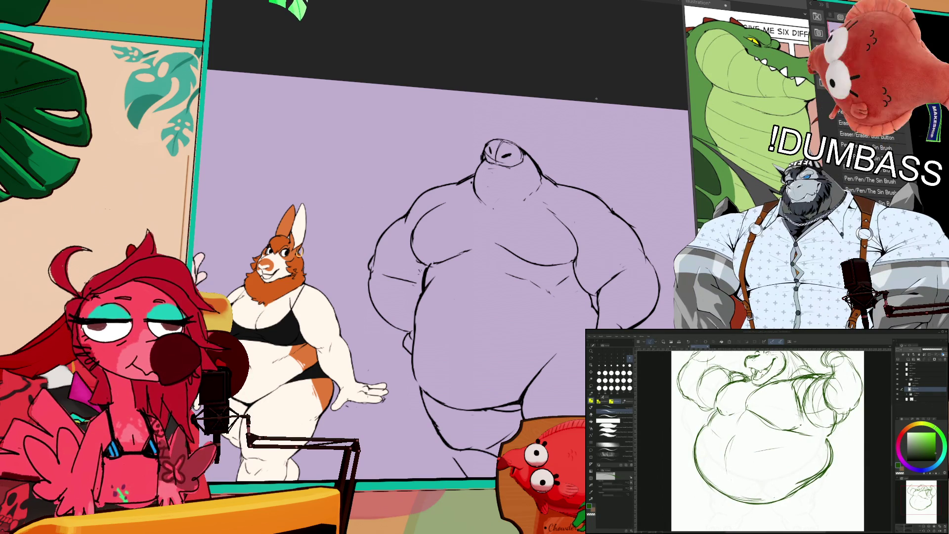
scroll(768, 441, up, 3)
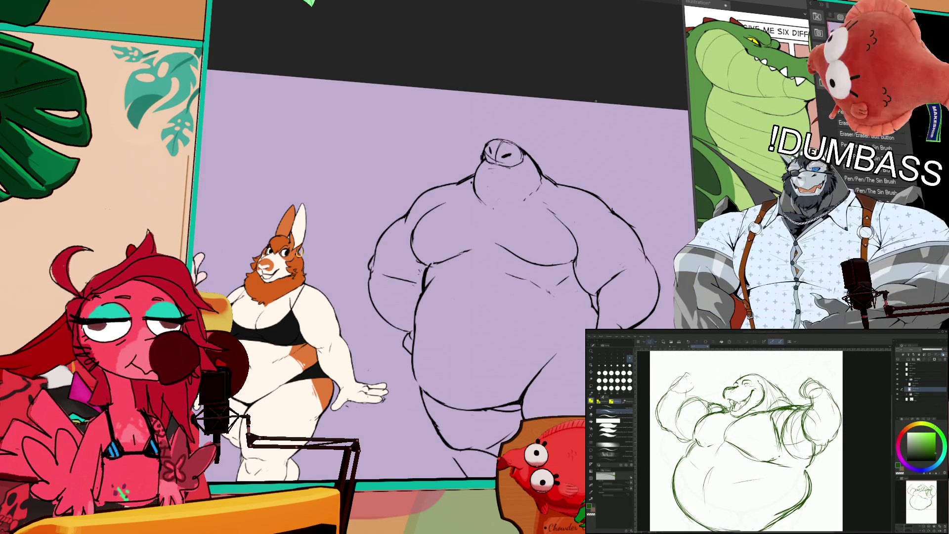
scroll(747, 440, up, 2)
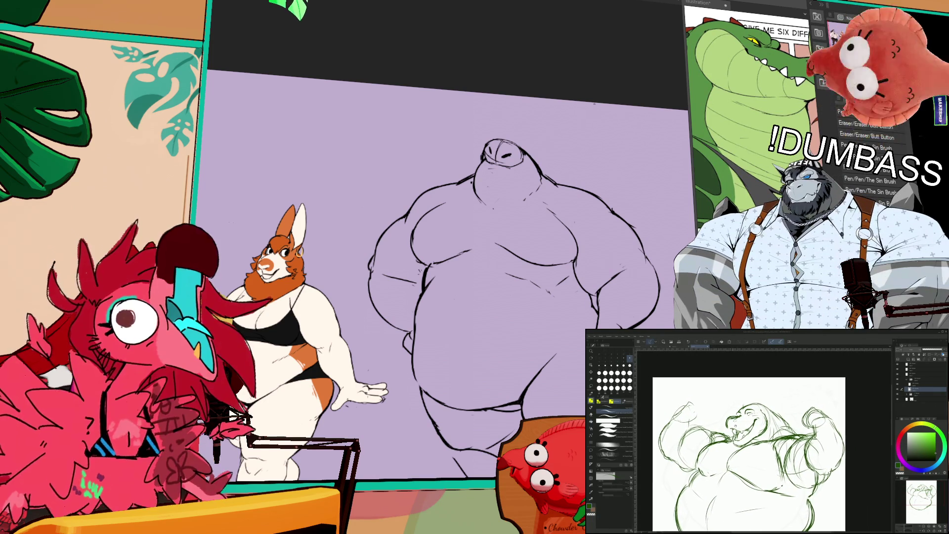
scroll(760, 454, left, 2)
scroll(771, 449, down, 1)
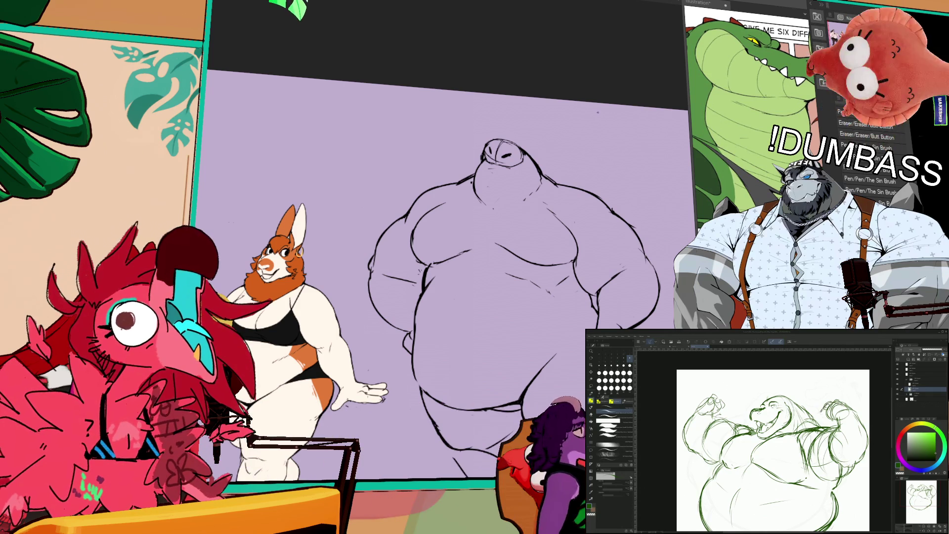
drag(446, 340, 437, 271)
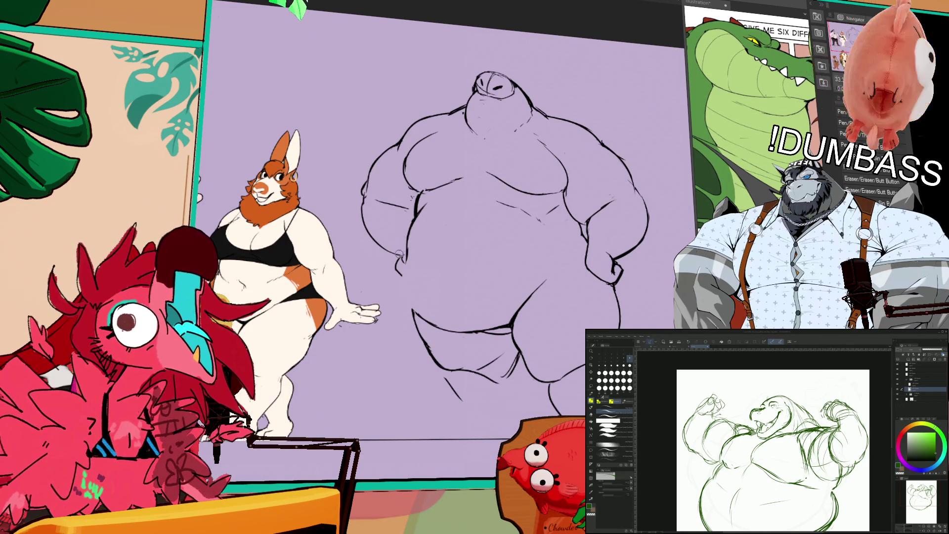
Step: Lasso the lower body, shift it up and to the right, and deselect
drag(407, 286, 404, 267)
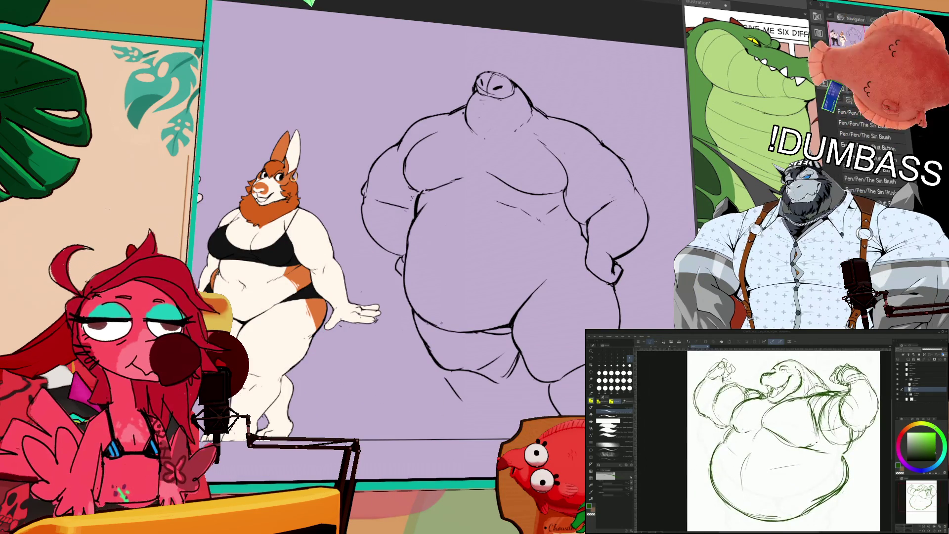
scroll(766, 440, down, 2)
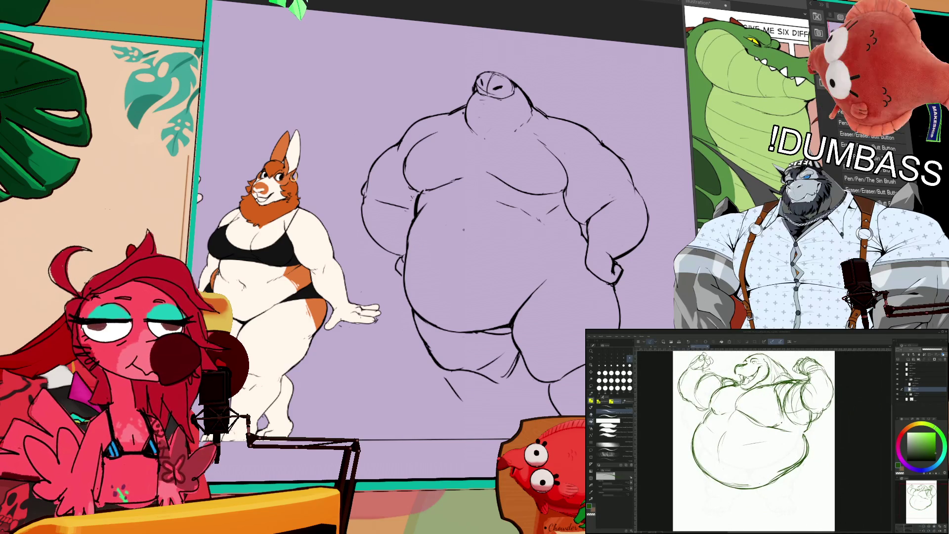
key(b)
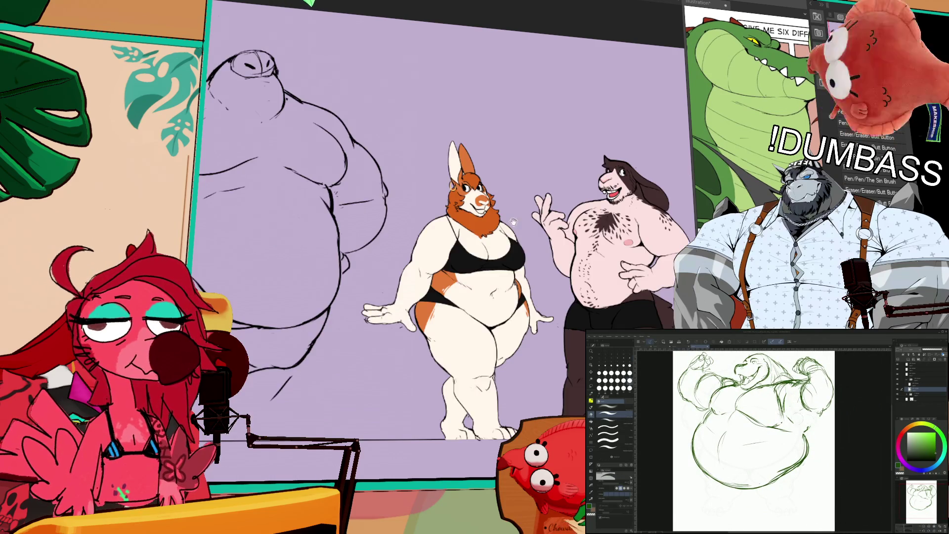
key(e)
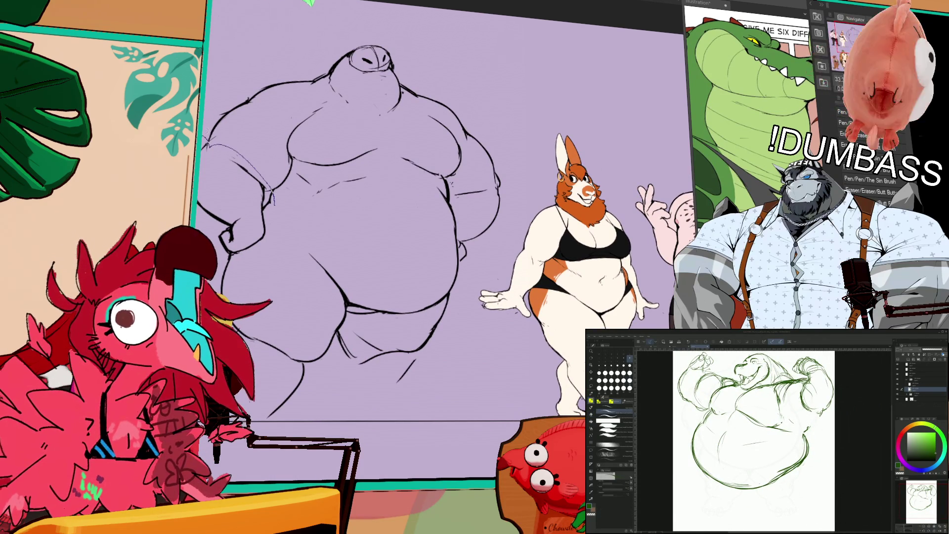
mouse_move(252, 403)
mouse_down()
mouse_move(349, 431)
mouse_move(469, 298)
mouse_move(462, 232)
mouse_up()
drag(449, 196, 284, 198)
mouse_move(435, 303)
mouse_down()
mouse_move(442, 294)
mouse_move(405, 360)
mouse_up()
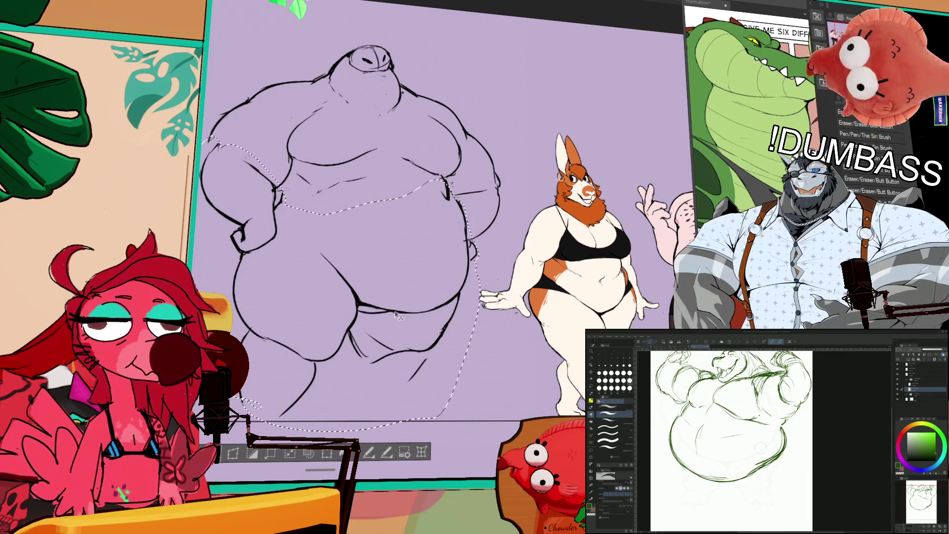
key(ctrl+d)
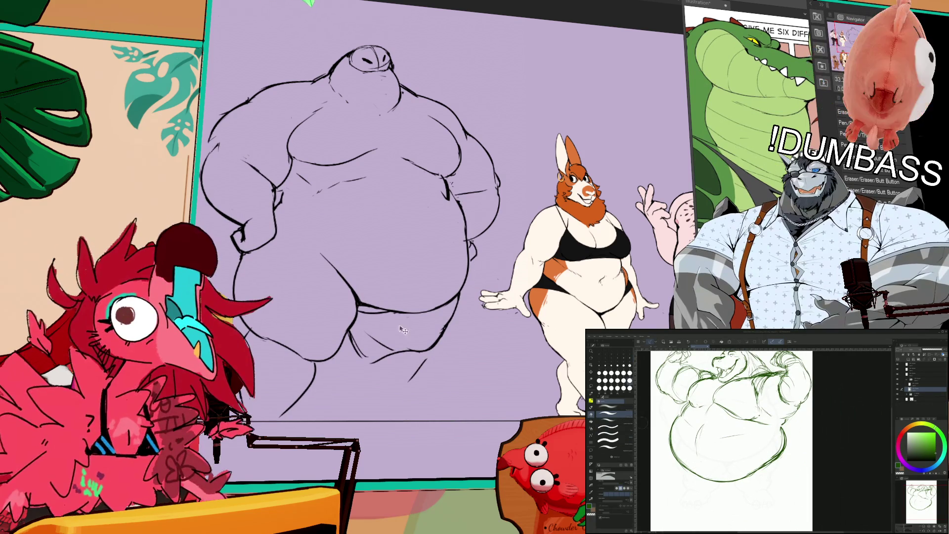
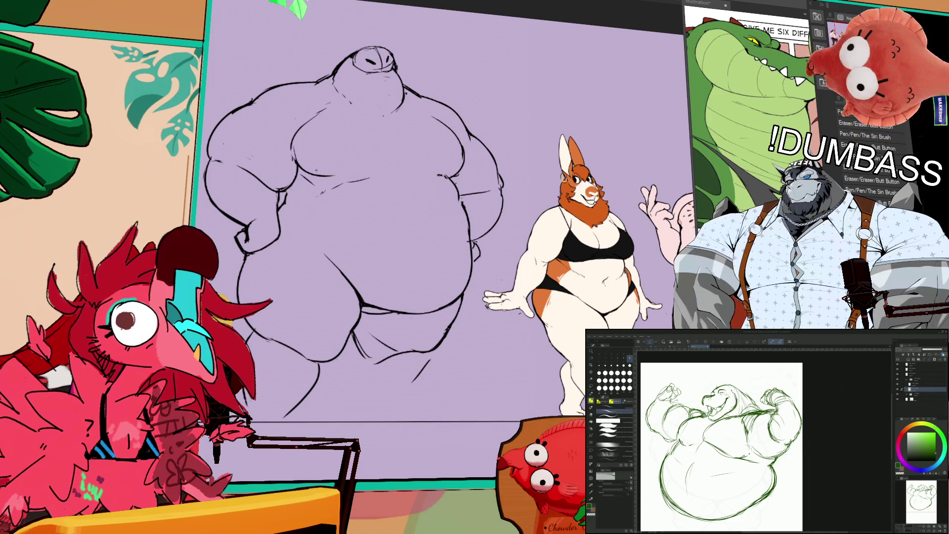
Step: Touch up small marks in the belly lineart with the pen and eraser
key(k)
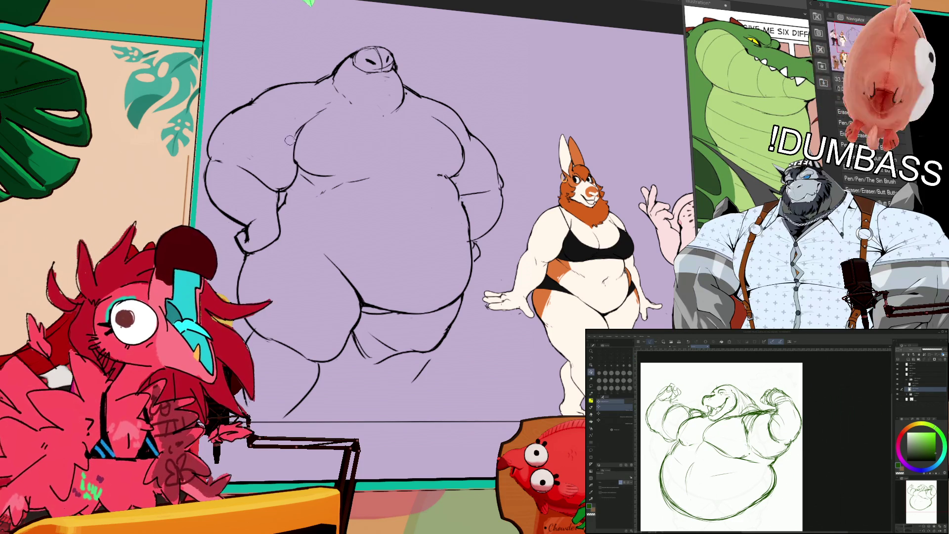
drag(722, 445, 724, 435)
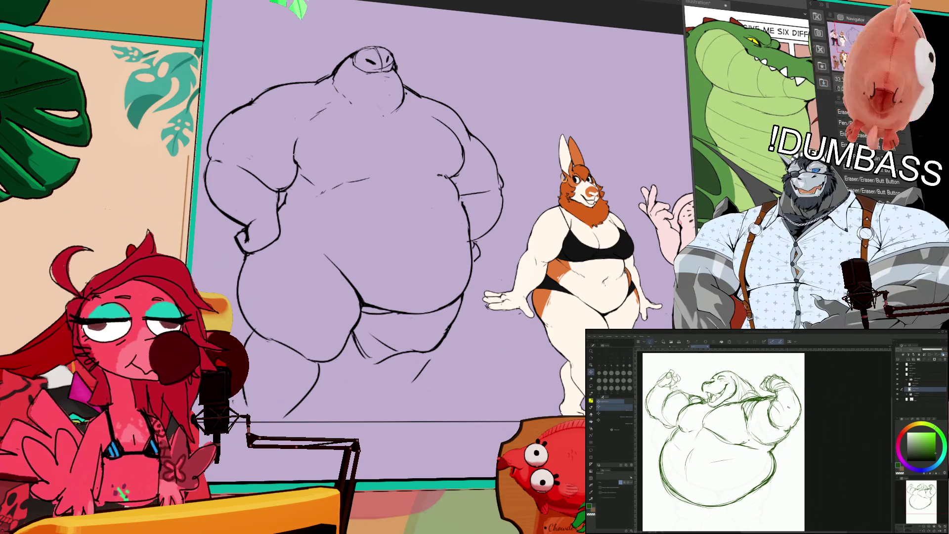
key(p)
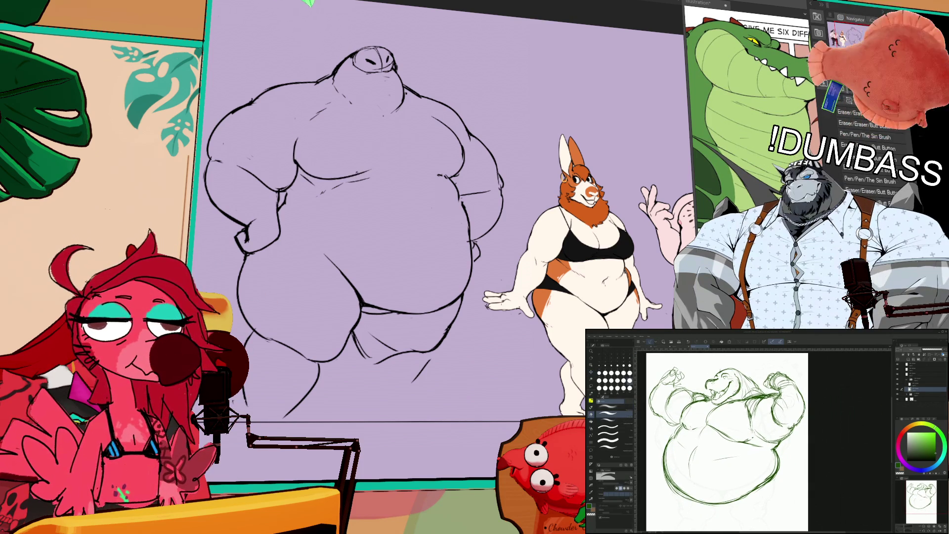
drag(763, 394, 775, 403)
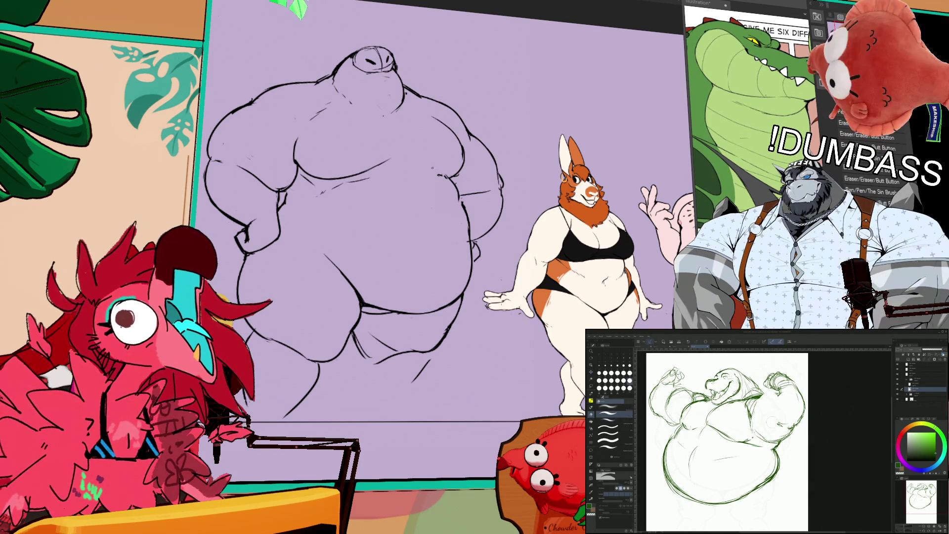
key(e)
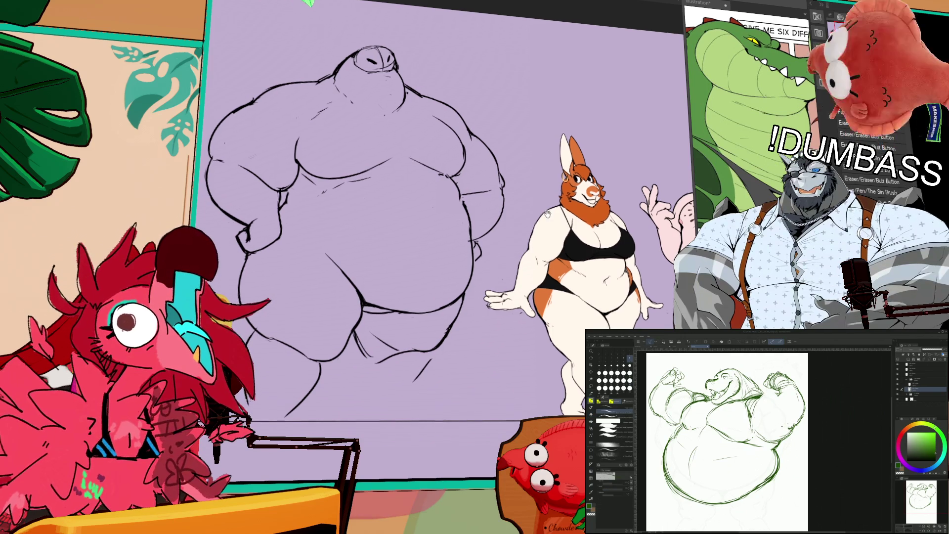
drag(515, 204, 530, 199)
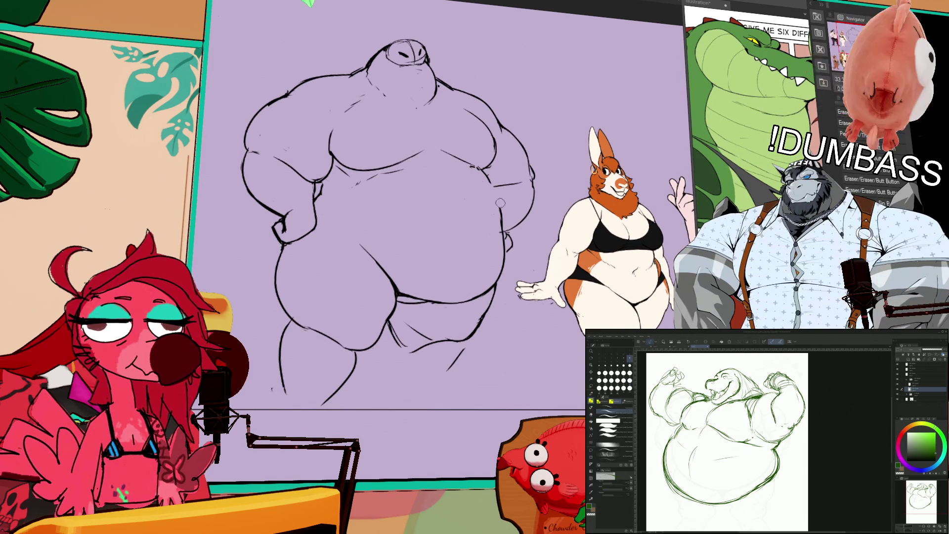
Step: Ink the faint marks and redraw the belly's right-edge contour
key(ctrl+z)
key(ctrl+z)
key(ctrl+y)
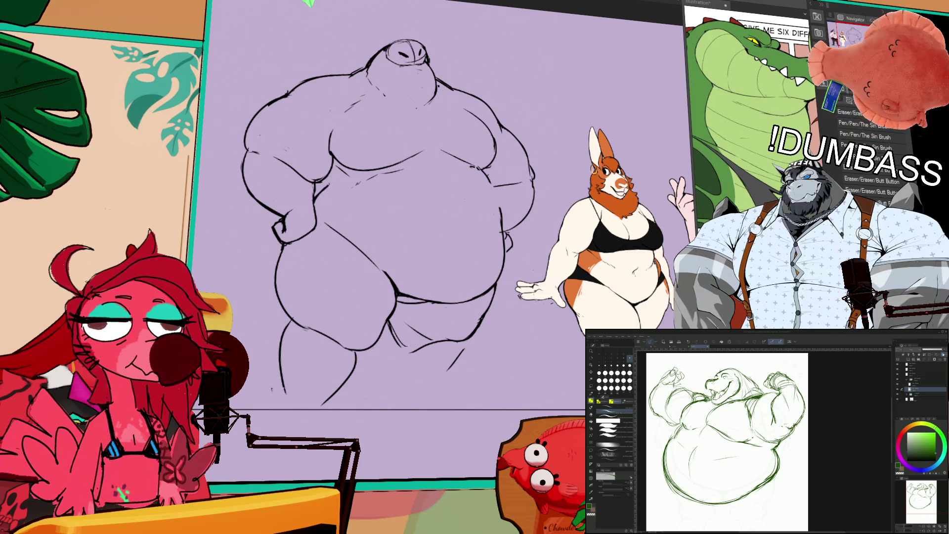
drag(490, 187, 500, 259)
drag(500, 213, 489, 284)
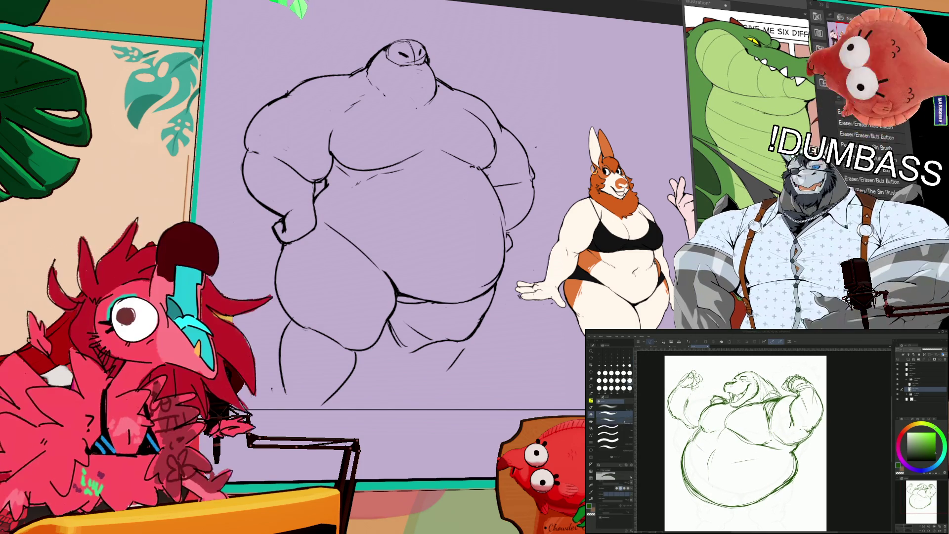
drag(543, 202, 550, 184)
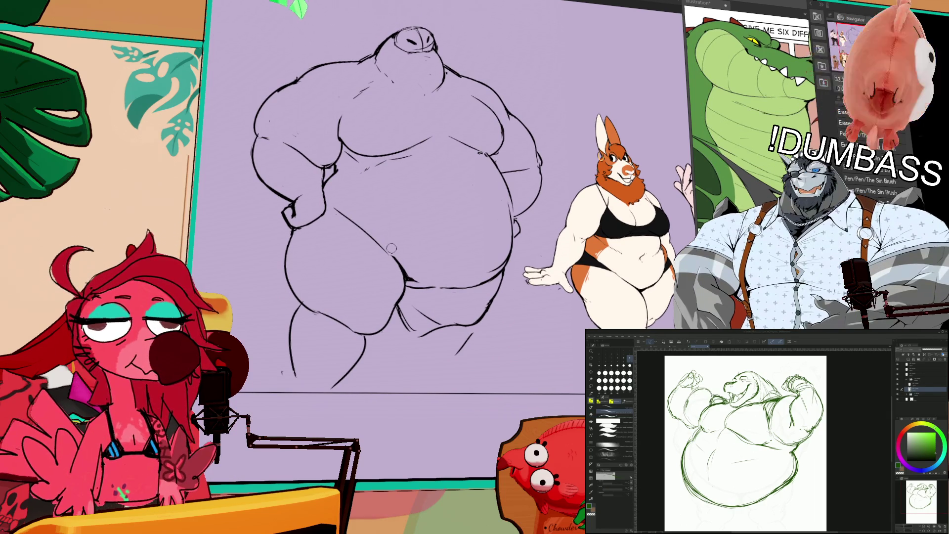
Step: Redraw the belly's lower contour, undoing several attempts
mouse_move(326, 198)
mouse_down()
mouse_move(389, 238)
mouse_move(413, 271)
mouse_move(482, 280)
mouse_up()
key(ctrl+z)
key(ctrl+z)
key(ctrl+z)
drag(411, 287, 496, 283)
key(ctrl+z)
key(ctrl+z)
drag(407, 281, 498, 283)
key(ctrl+z)
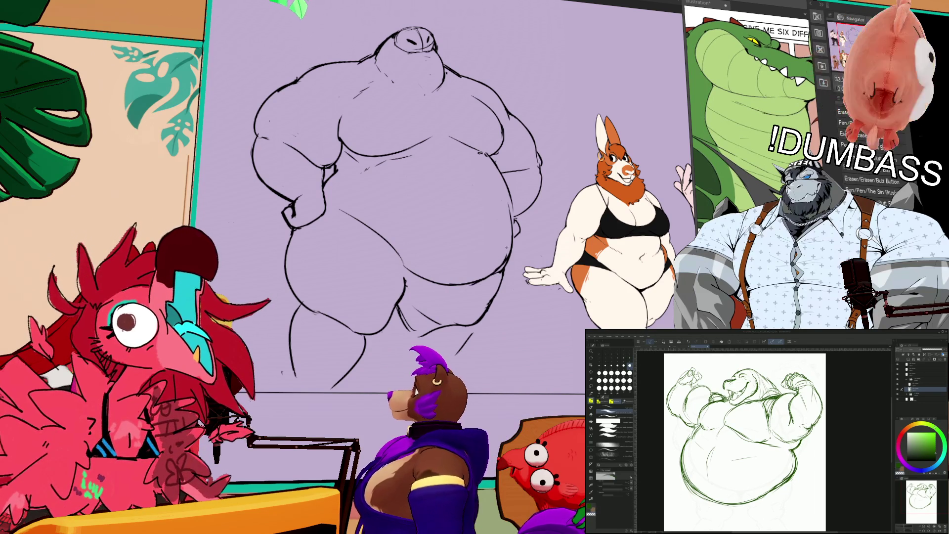
Step: Erase and rework the belly's right contour, then clean up stray marks
drag(509, 179, 507, 216)
drag(502, 163, 509, 215)
drag(508, 183, 507, 219)
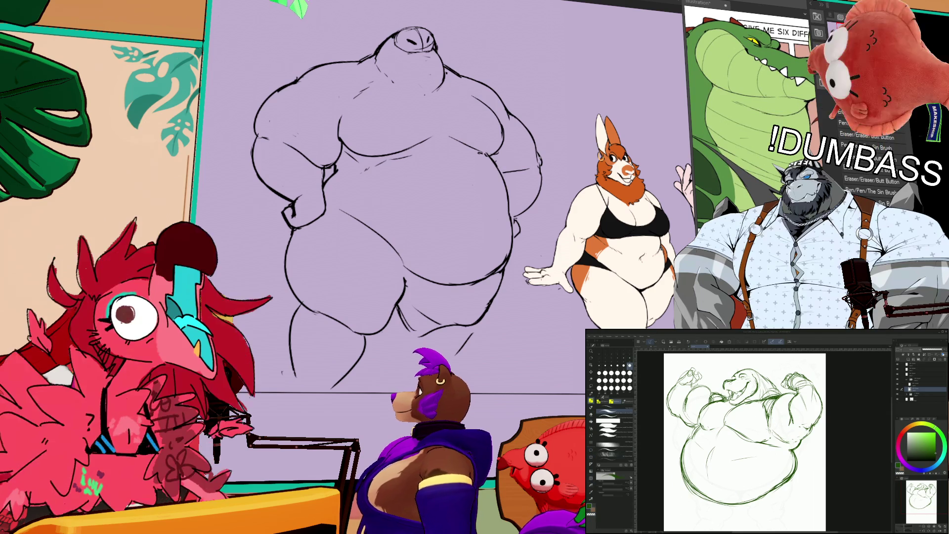
drag(534, 173, 539, 166)
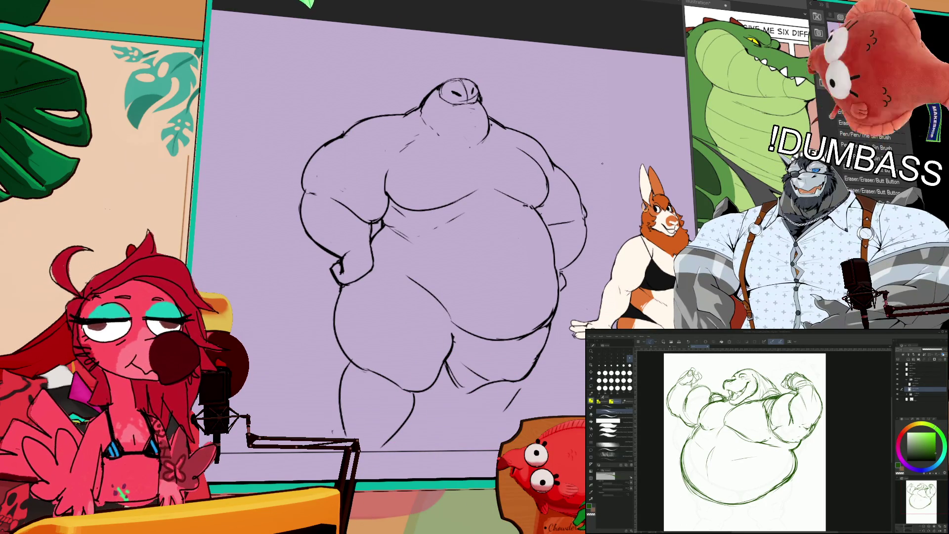
Step: Recentre the drawing and erase the small stray marks beside the neck
drag(358, 144, 437, 189)
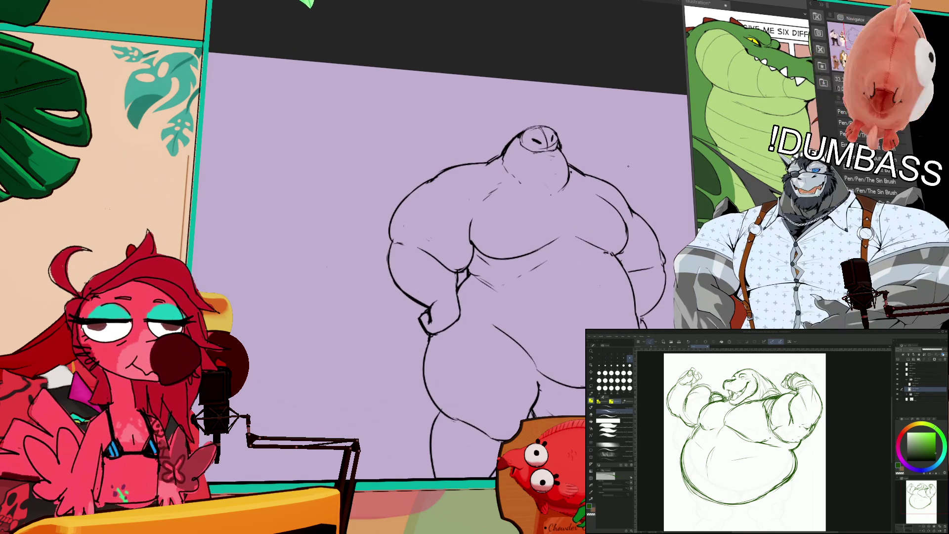
mouse_move(627, 196)
mouse_down()
mouse_move(599, 139)
mouse_move(531, 142)
mouse_up()
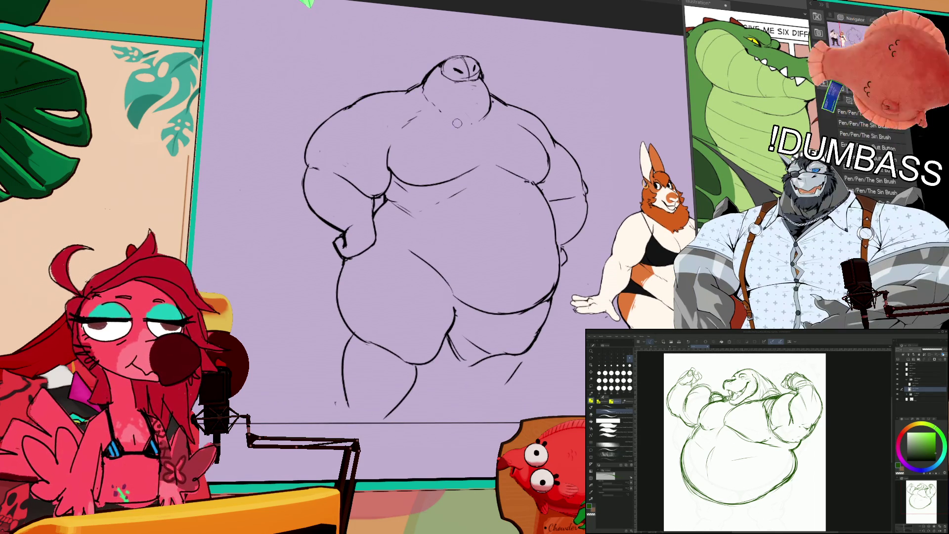
drag(427, 109, 461, 106)
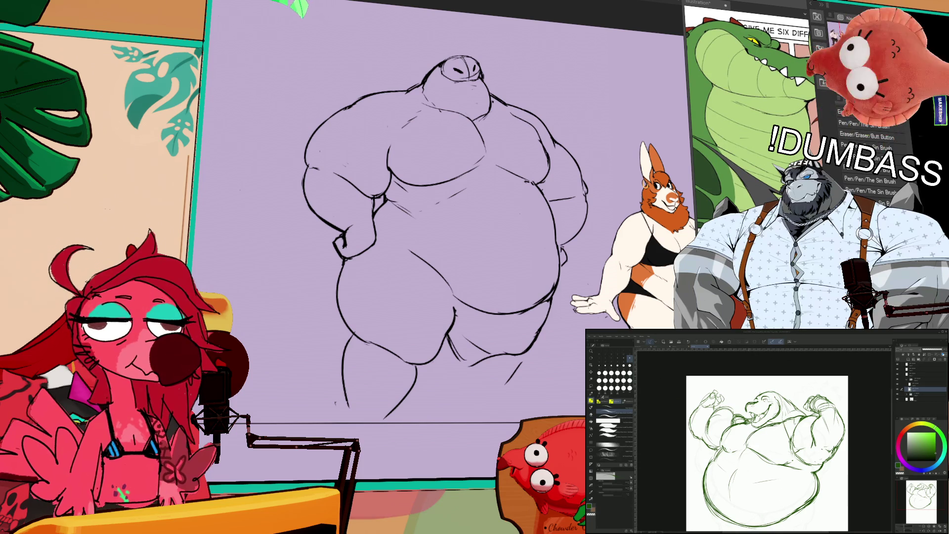
scroll(759, 440, down, 2)
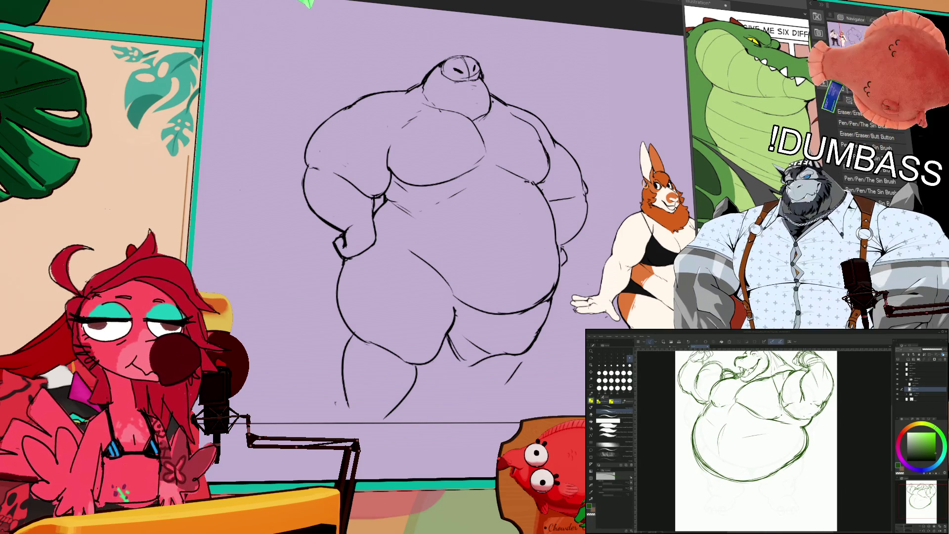
scroll(756, 440, up, 1)
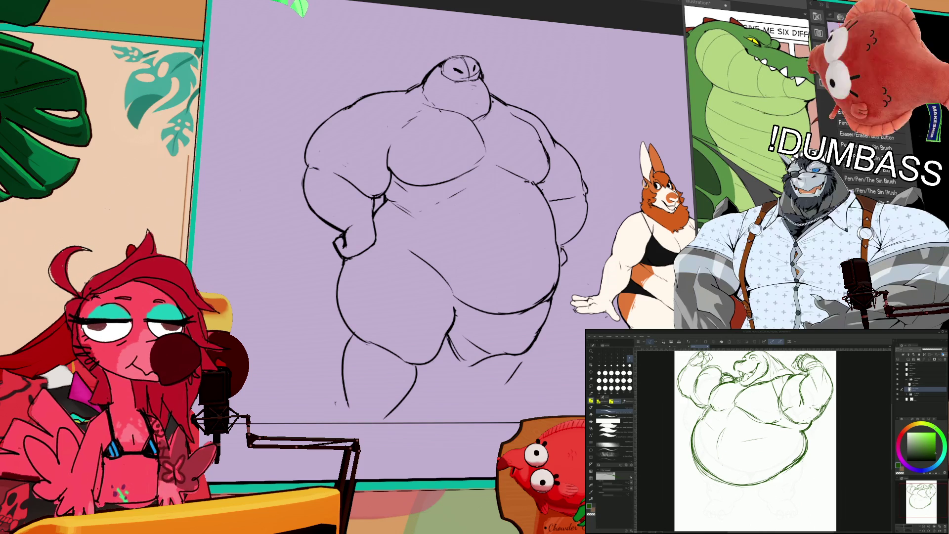
scroll(756, 440, down, 1)
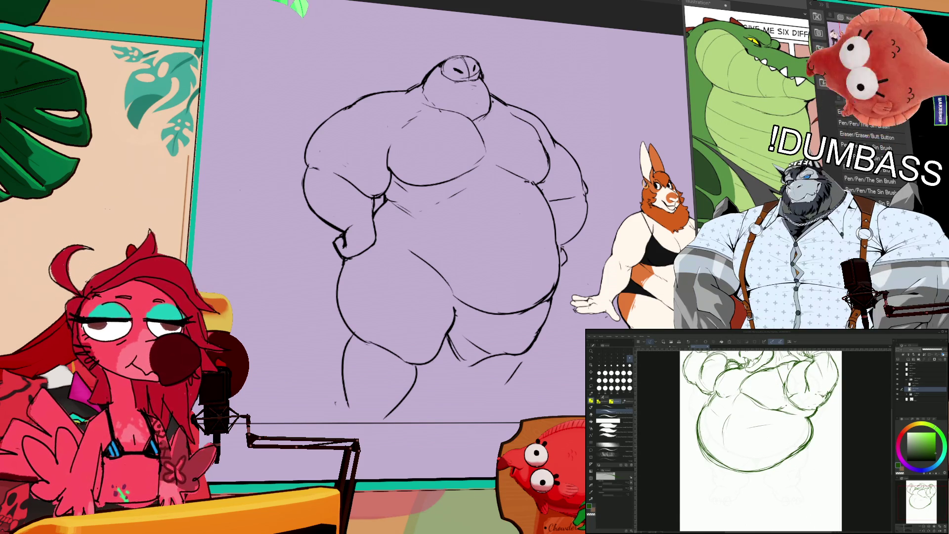
click(604, 401)
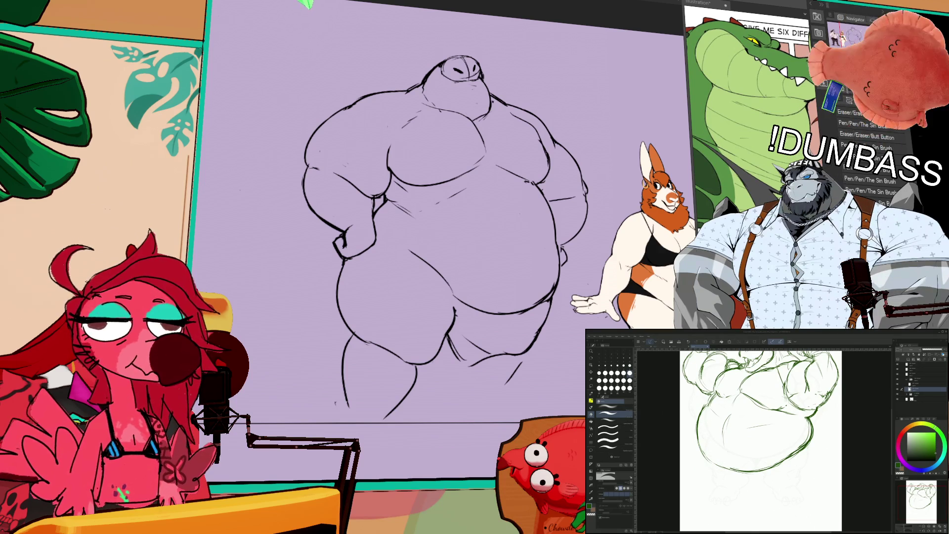
key(e)
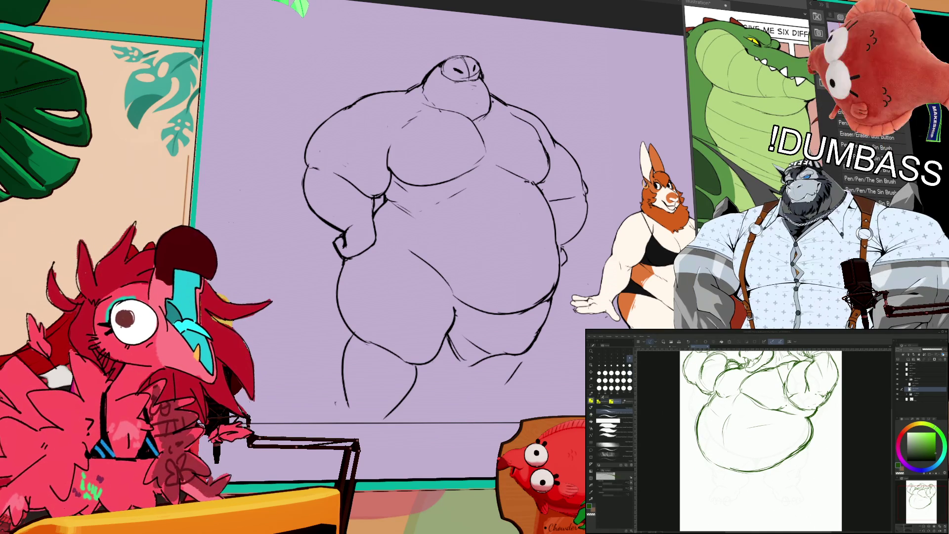
drag(762, 440, 769, 417)
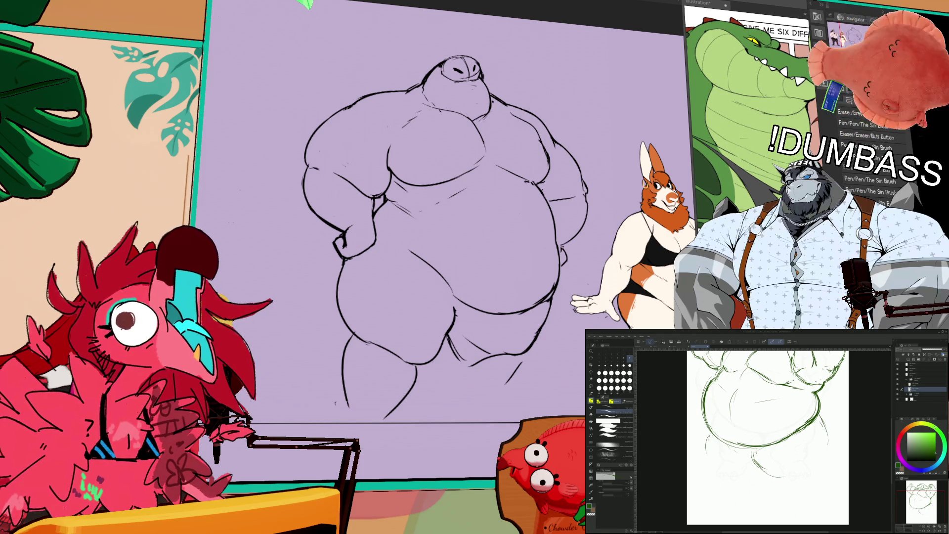
mouse_move(766, 435)
mouse_down()
mouse_move(766, 479)
mouse_move(752, 445)
mouse_move(763, 447)
mouse_up()
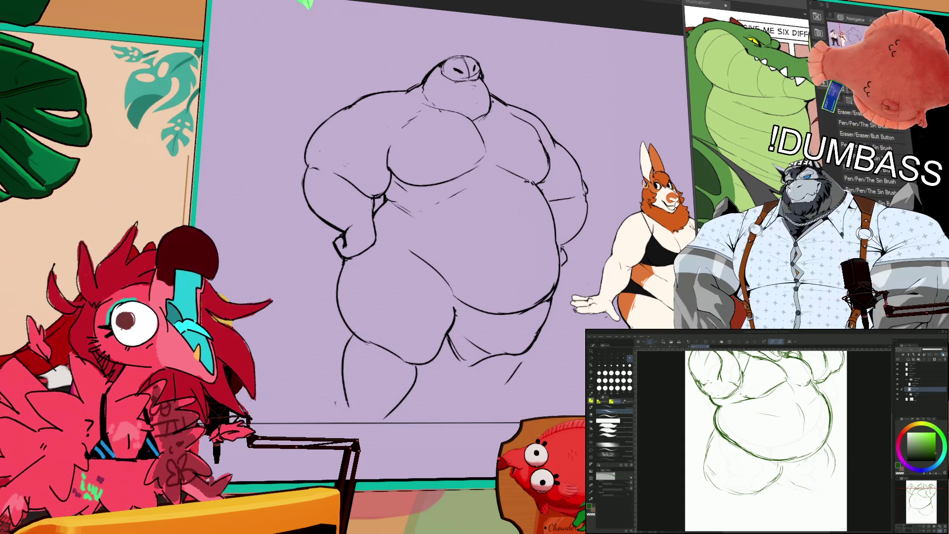
mouse_move(762, 448)
mouse_down()
mouse_move(788, 424)
mouse_move(781, 427)
mouse_up()
drag(833, 470, 852, 485)
drag(782, 430, 743, 430)
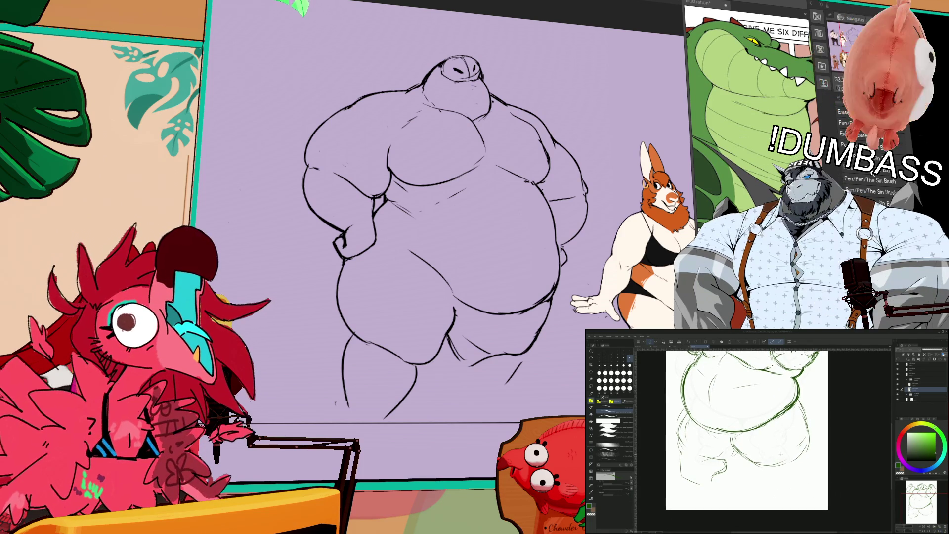
key(e)
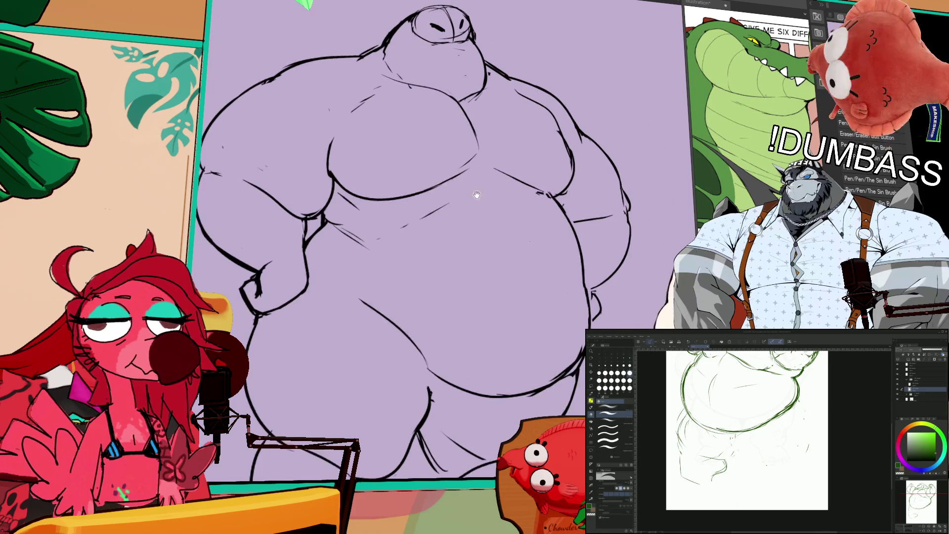
Step: Ink a faint stroke along the belly with the pen
key(p)
drag(541, 175, 563, 173)
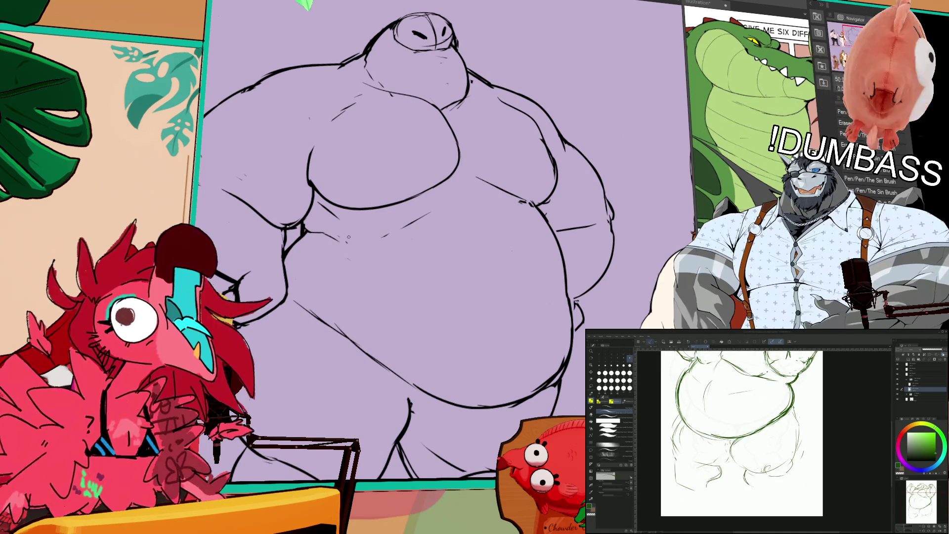
key(e)
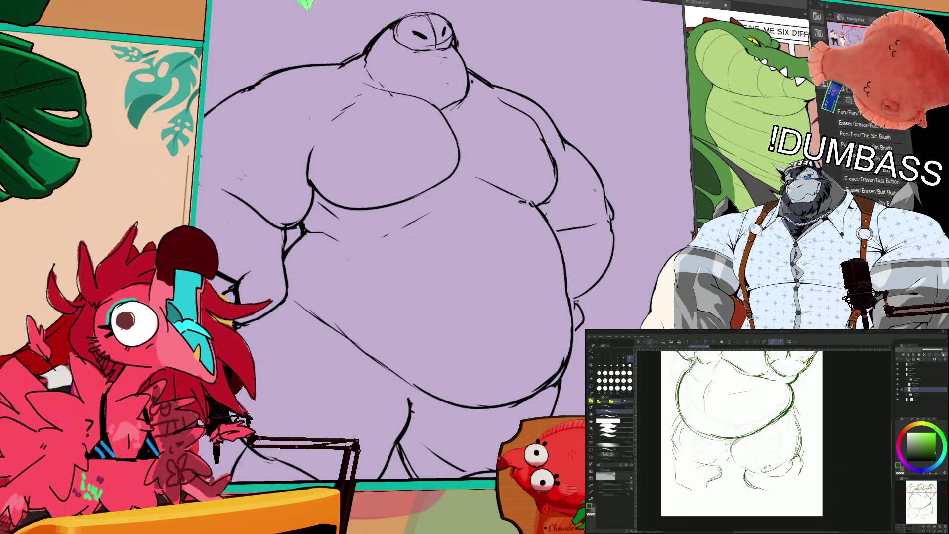
key(p)
drag(514, 220, 518, 253)
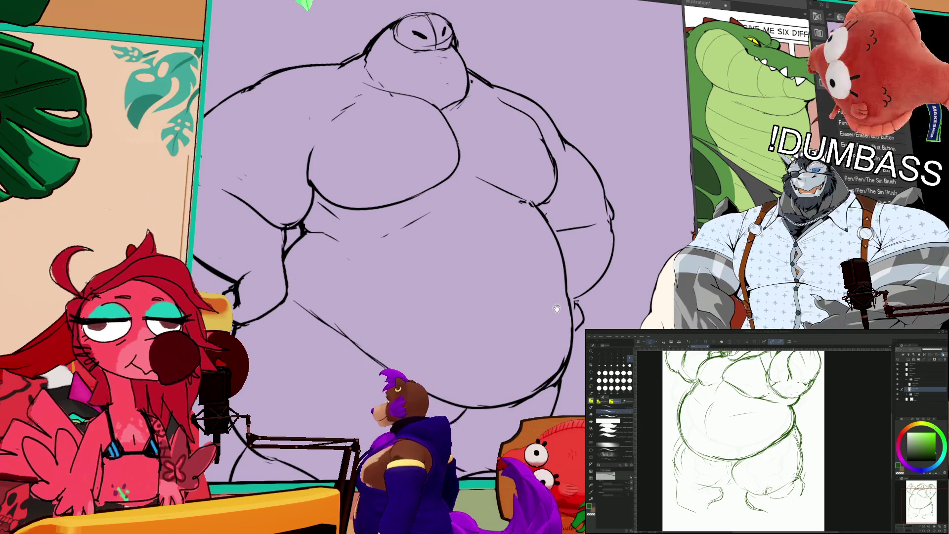
drag(560, 295, 558, 307)
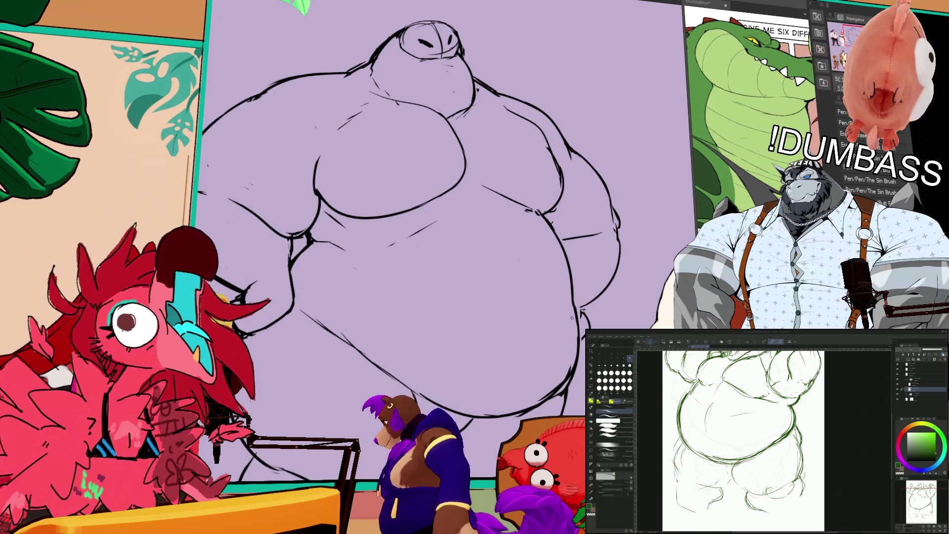
Step: Draw a peaked triangle with a base in the blank area left of the figure
key(e)
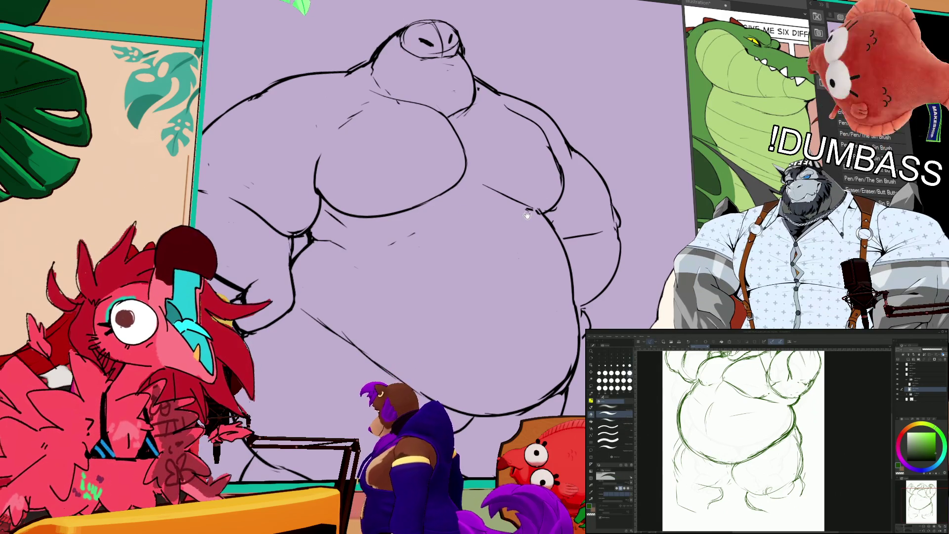
scroll(527, 214, up, 1)
drag(476, 173, 531, 185)
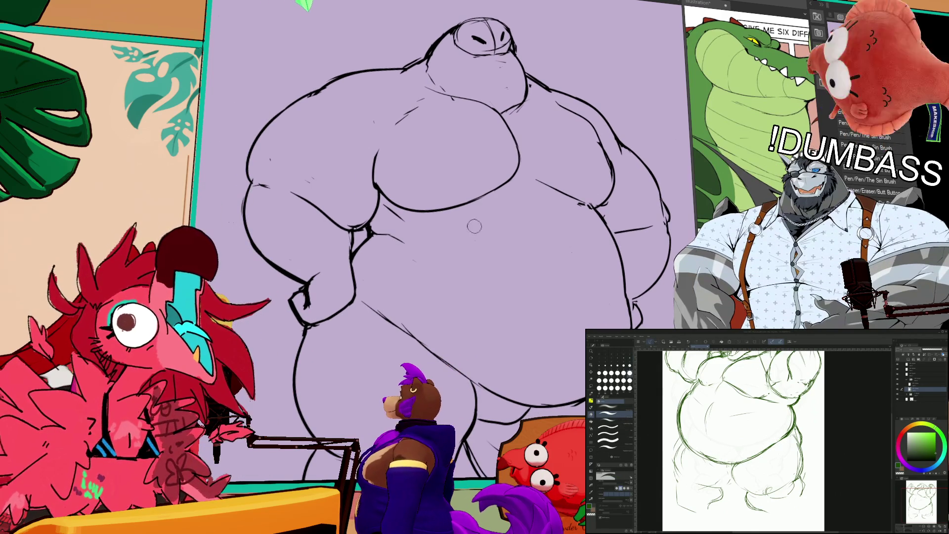
scroll(575, 255, down, 2)
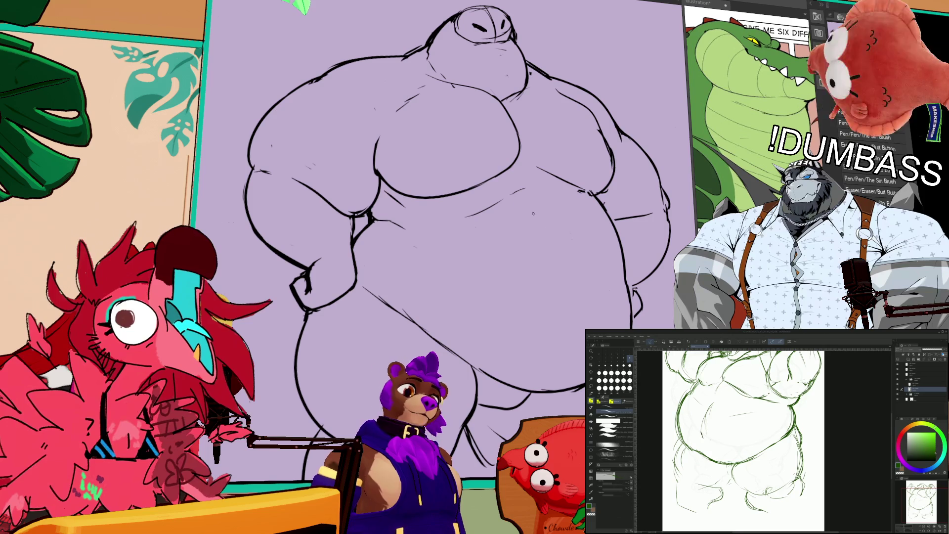
mouse_move(291, 179)
mouse_down()
mouse_move(248, 256)
mouse_move(296, 169)
mouse_move(368, 201)
mouse_move(389, 280)
mouse_up()
drag(237, 274, 304, 292)
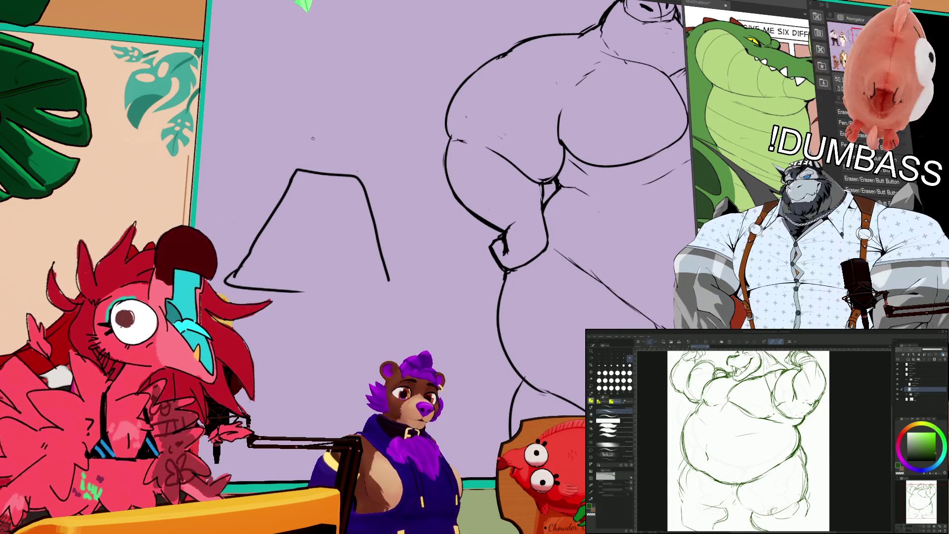
Step: Add pointed ears and whiskers to the triangle doodle
mouse_move(293, 163)
mouse_down()
mouse_move(320, 133)
mouse_move(377, 135)
mouse_move(365, 168)
mouse_up()
drag(317, 144, 283, 148)
mouse_move(289, 154)
mouse_down()
mouse_move(325, 156)
mouse_move(344, 144)
mouse_up()
Step: Lasso and delete the cat doodle, then bring the view back to the figure
drag(277, 74, 267, 79)
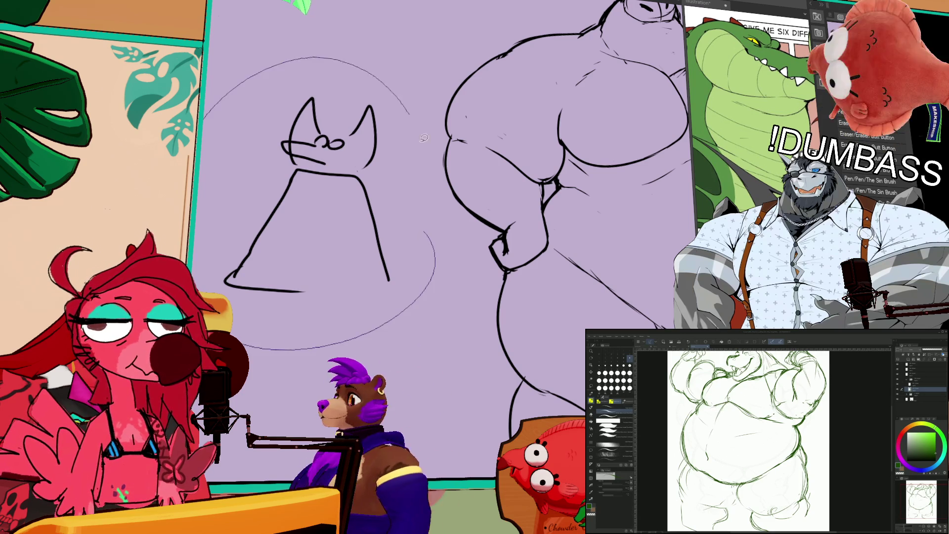
key(Delete)
drag(571, 142, 558, 139)
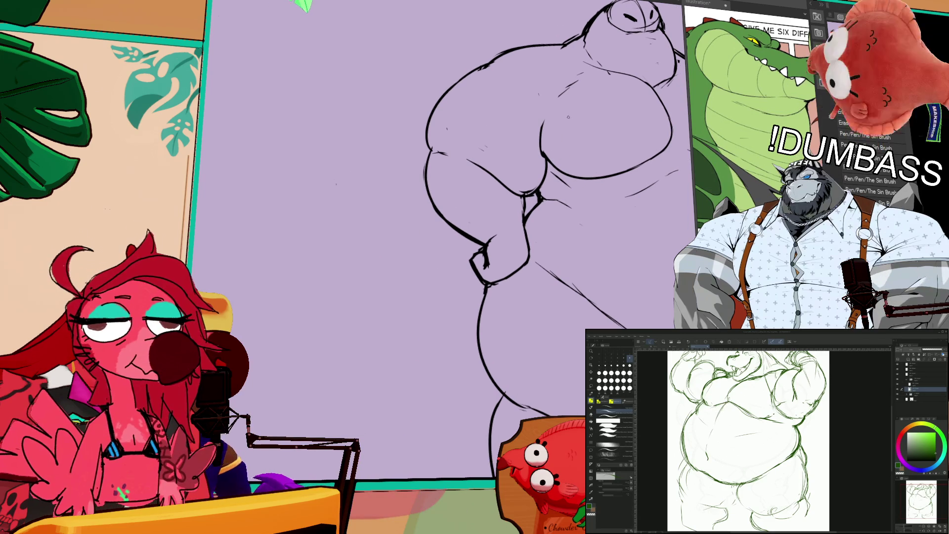
mouse_move(614, 164)
mouse_down()
mouse_move(593, 176)
mouse_move(598, 204)
mouse_move(591, 189)
mouse_move(455, 189)
mouse_up()
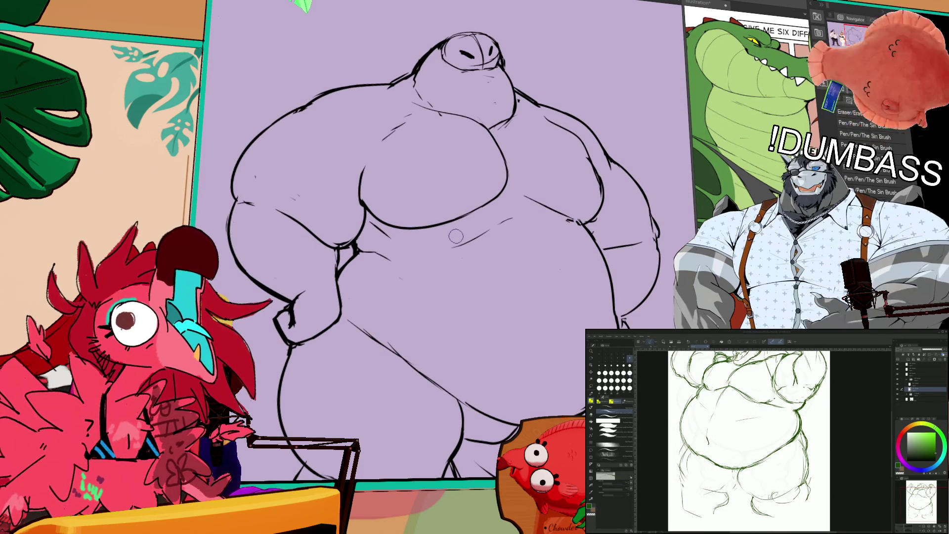
Step: Erase the little face marks inside the character's head
mouse_move(531, 194)
mouse_down()
mouse_move(532, 223)
mouse_move(499, 99)
mouse_move(485, 158)
mouse_move(477, 143)
mouse_up()
mouse_move(418, 64)
mouse_down()
mouse_move(438, 77)
mouse_move(433, 89)
mouse_up()
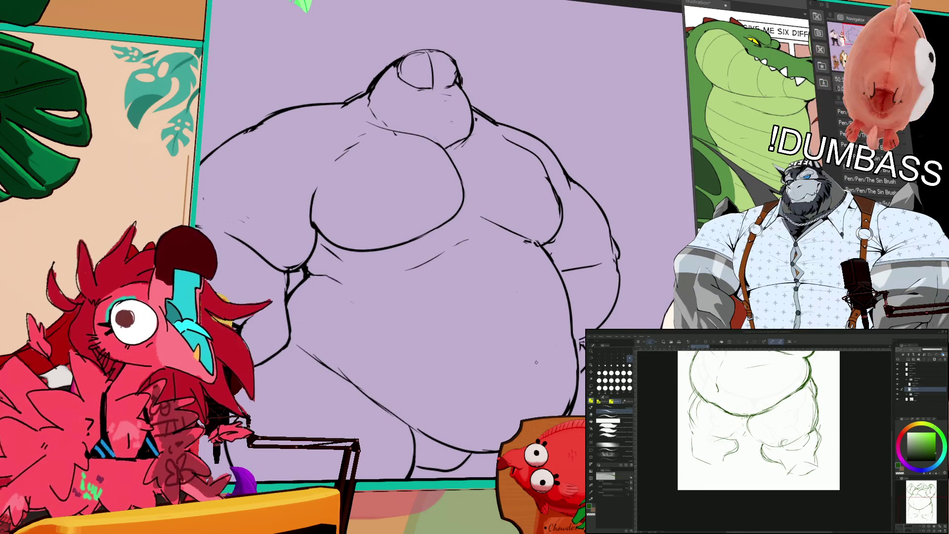
mouse_move(410, 84)
mouse_down()
mouse_move(399, 61)
mouse_move(403, 83)
mouse_up()
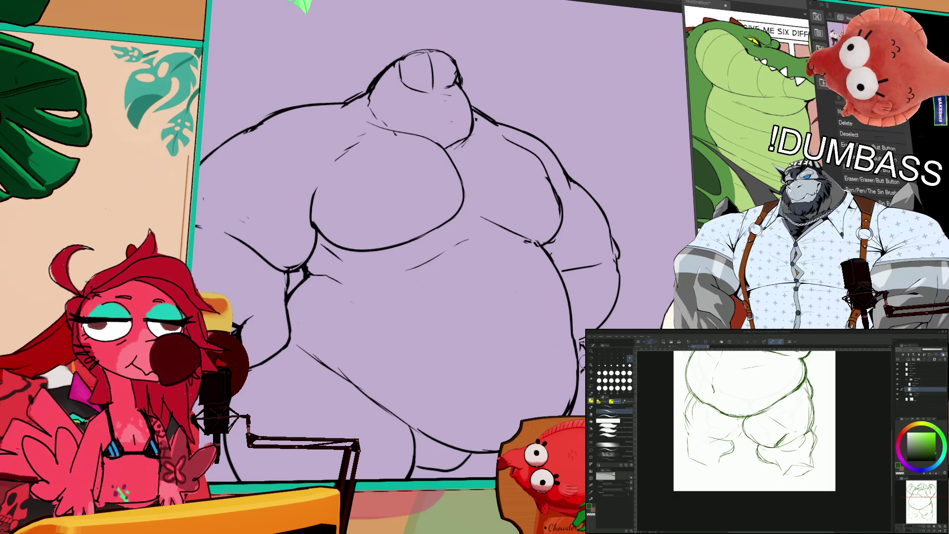
scroll(754, 420, up, 1)
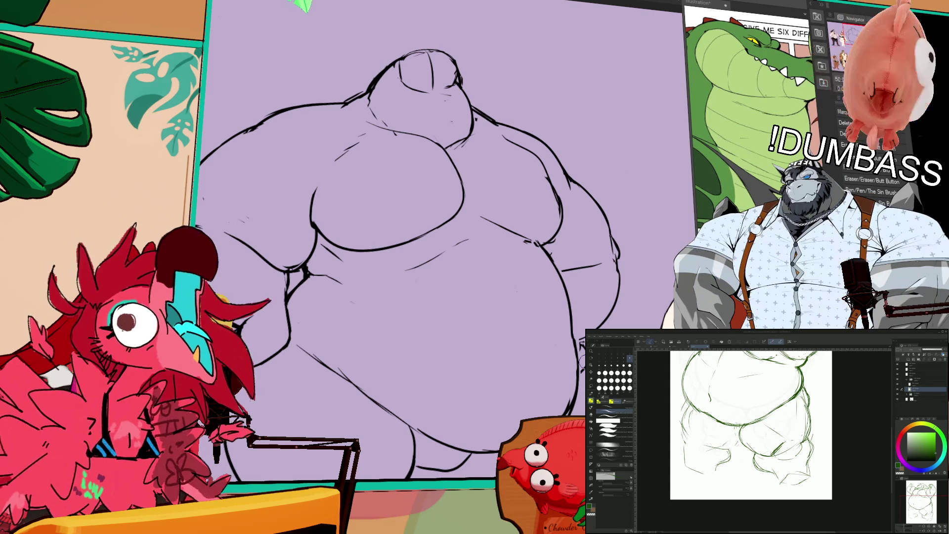
scroll(752, 425, left, 1)
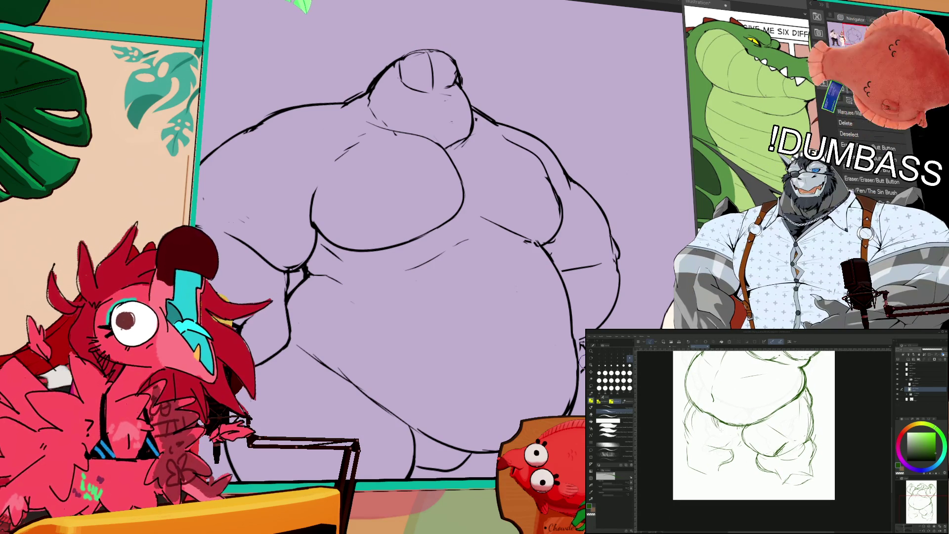
scroll(749, 425, down, 2)
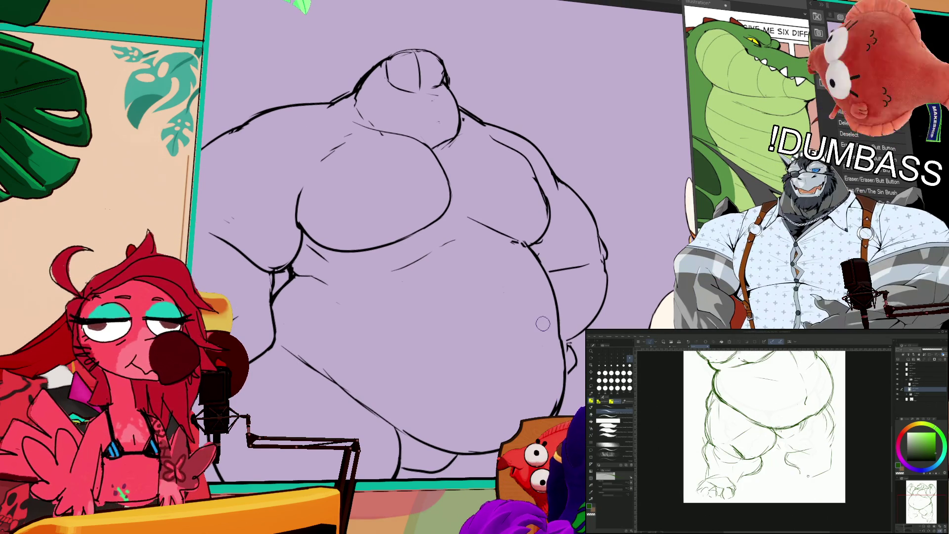
scroll(746, 440, up, 5)
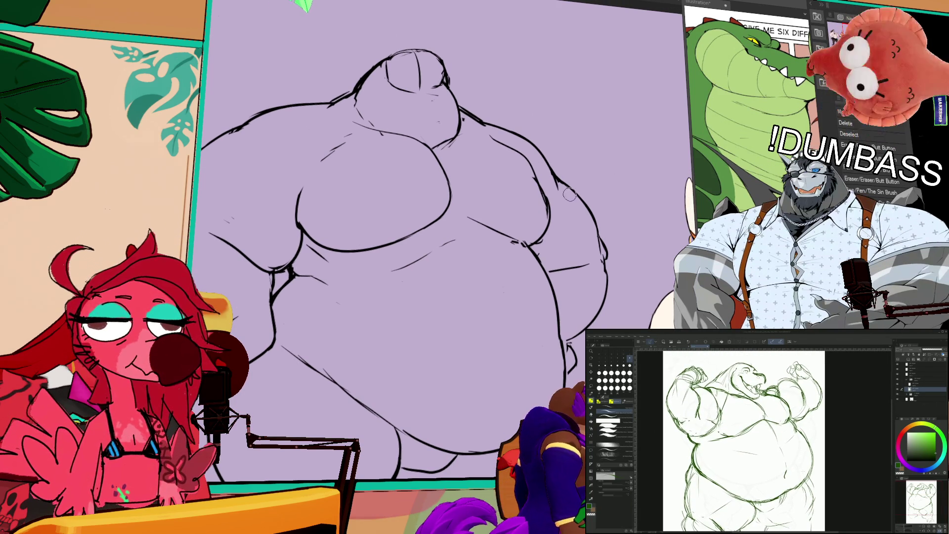
scroll(553, 130, down, 2)
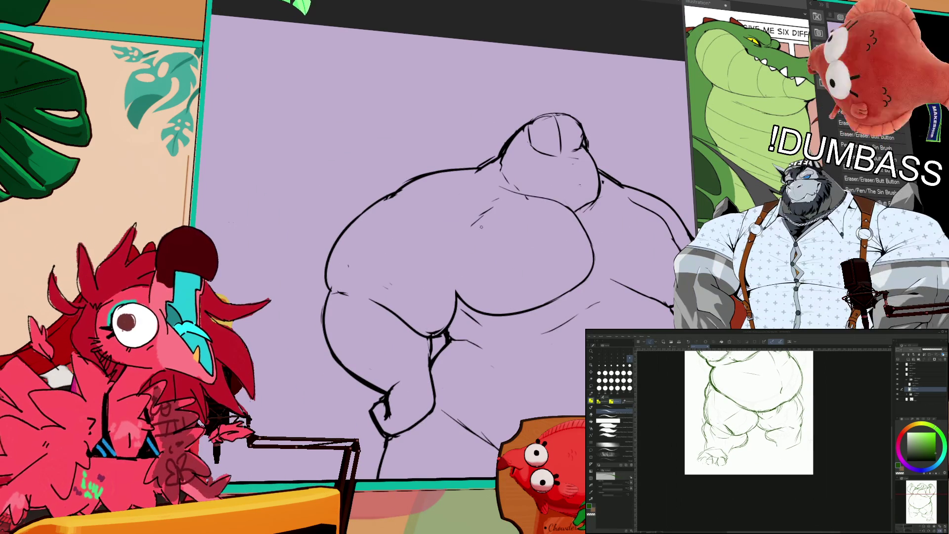
Step: Ink two curves along the belly's outer edge
mouse_move(456, 293)
mouse_down()
mouse_move(468, 245)
mouse_move(463, 292)
mouse_up()
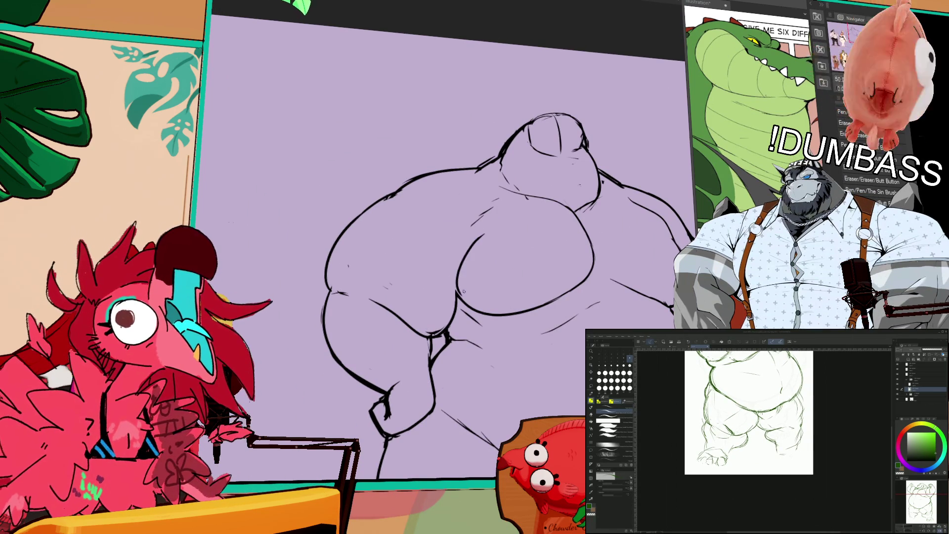
drag(481, 235, 462, 291)
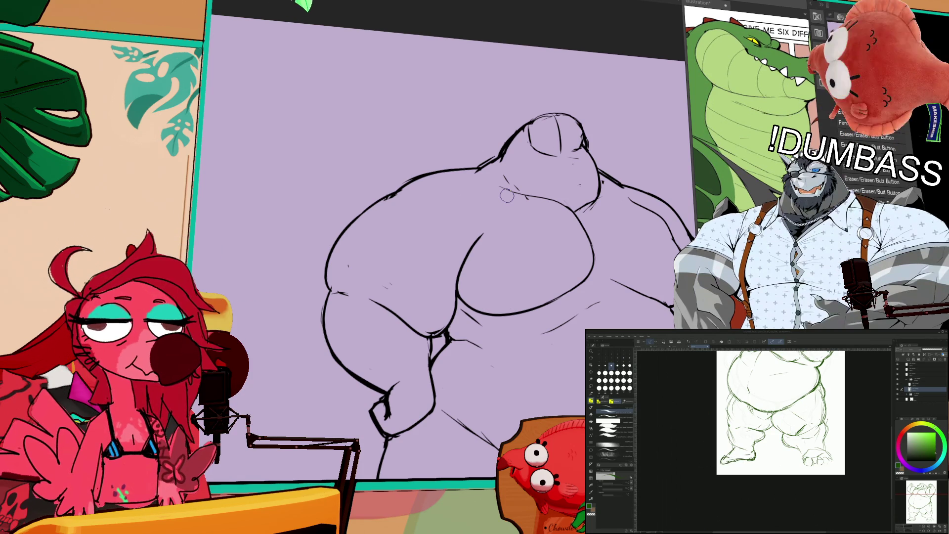
scroll(774, 428, up, 3)
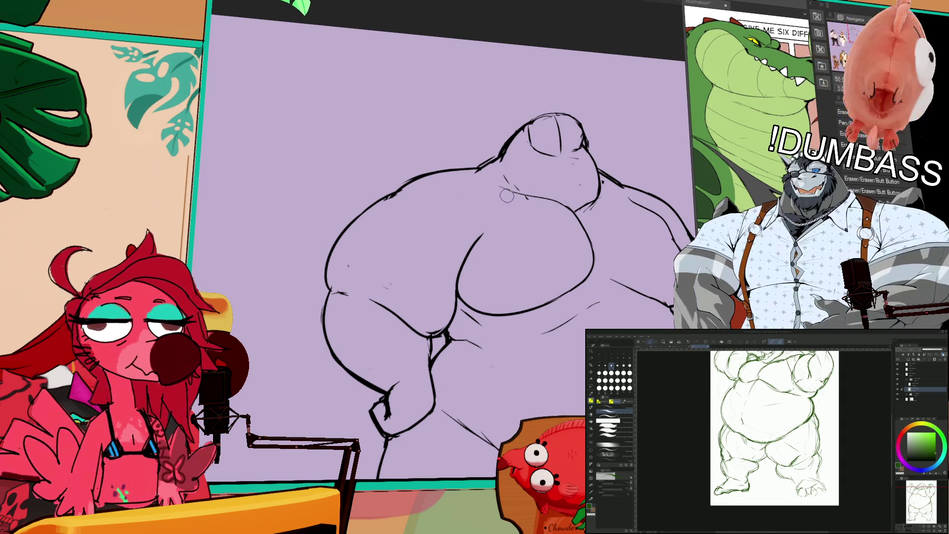
scroll(471, 237, down, 3)
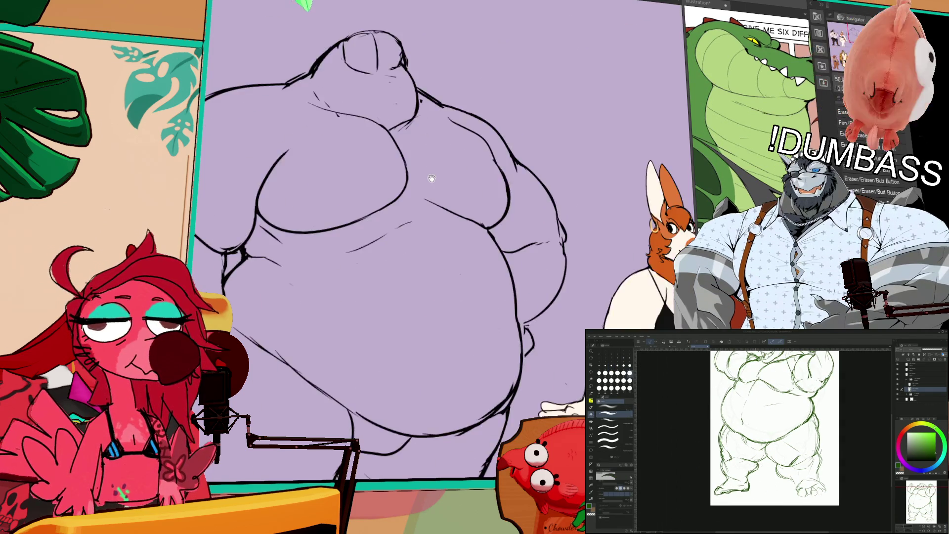
Step: Ink the inner line of the right leg with the pen
drag(460, 234, 465, 226)
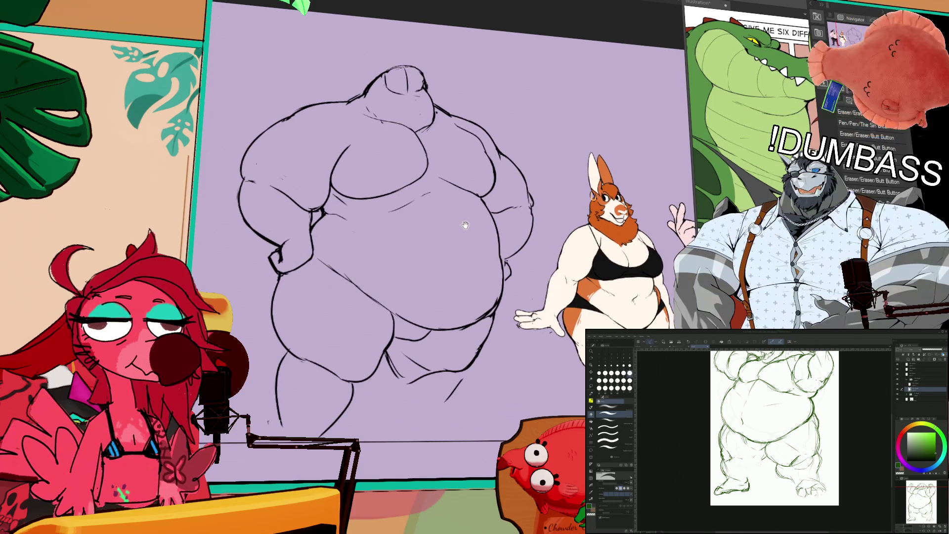
key(p)
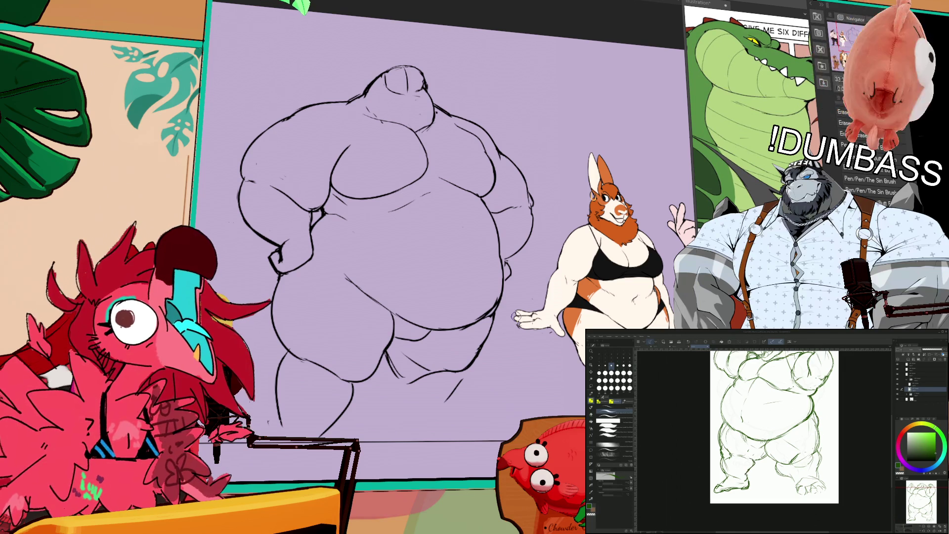
mouse_move(775, 427)
mouse_down()
mouse_move(747, 445)
mouse_move(727, 415)
mouse_up()
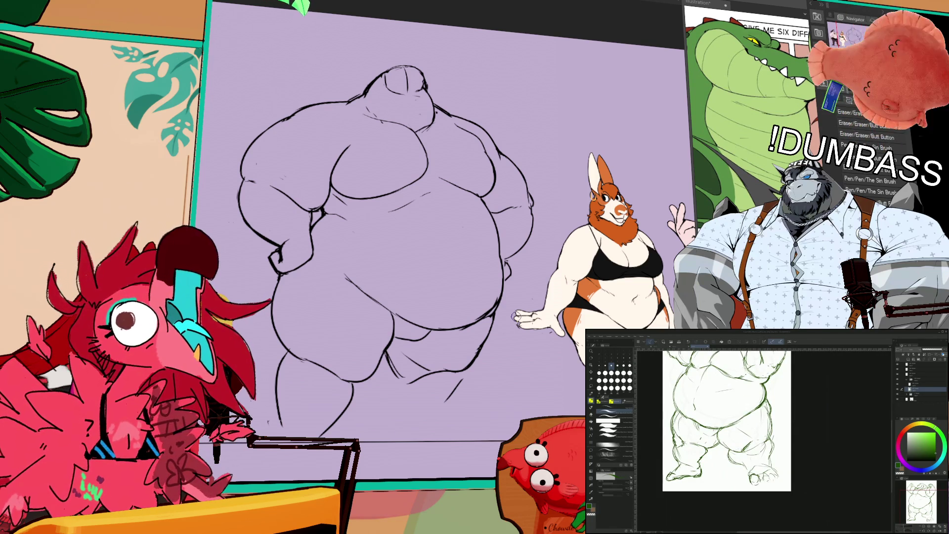
drag(781, 462, 779, 476)
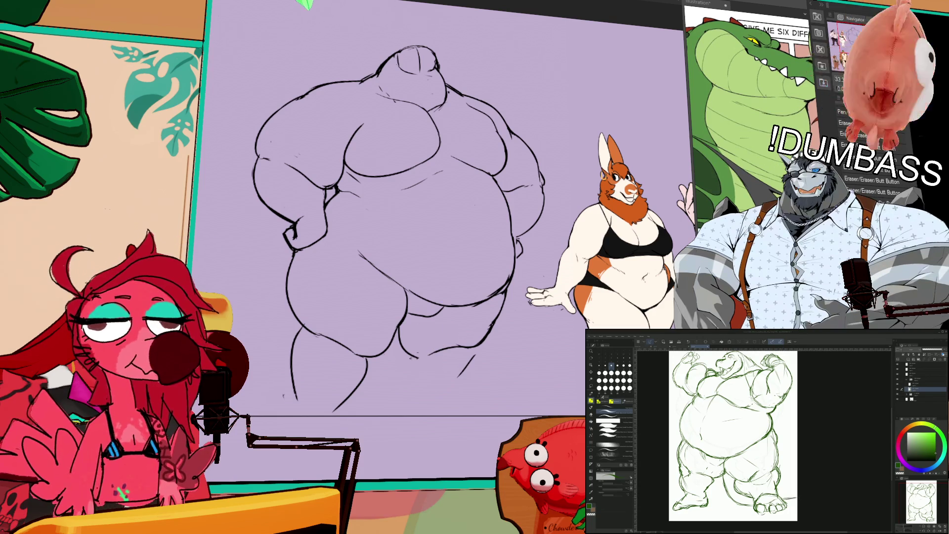
drag(409, 354, 430, 410)
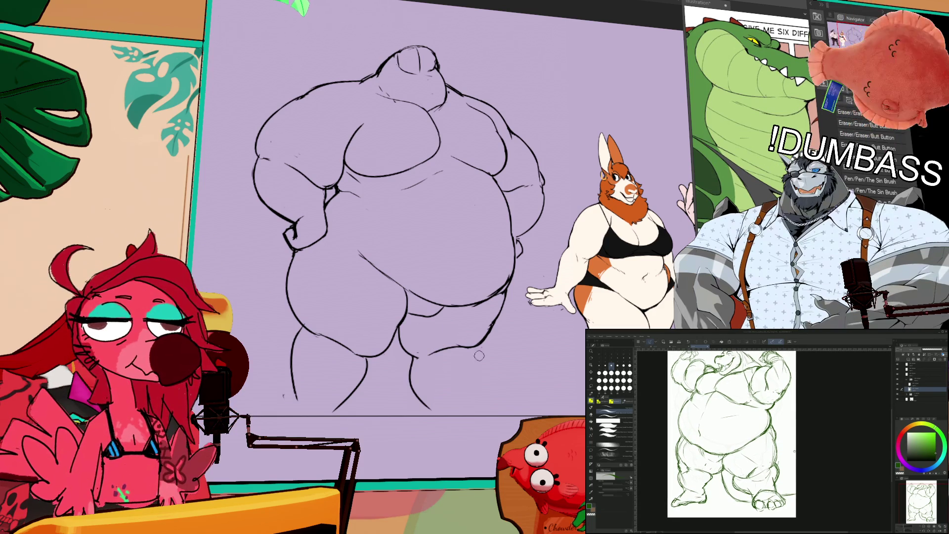
Step: Draw a longer outer contour for the right leg, undoing two shorter attempts
drag(479, 355, 481, 374)
key(ctrl+z)
drag(483, 341, 461, 410)
key(ctrl+z)
drag(483, 345, 464, 414)
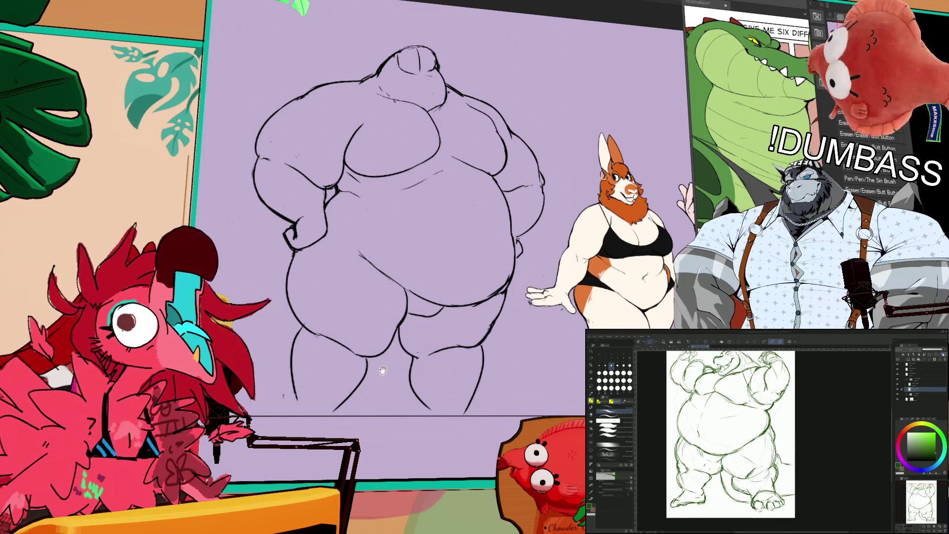
Step: Zoom and pan until the crocodile's head sketch fills the view
drag(383, 370, 392, 365)
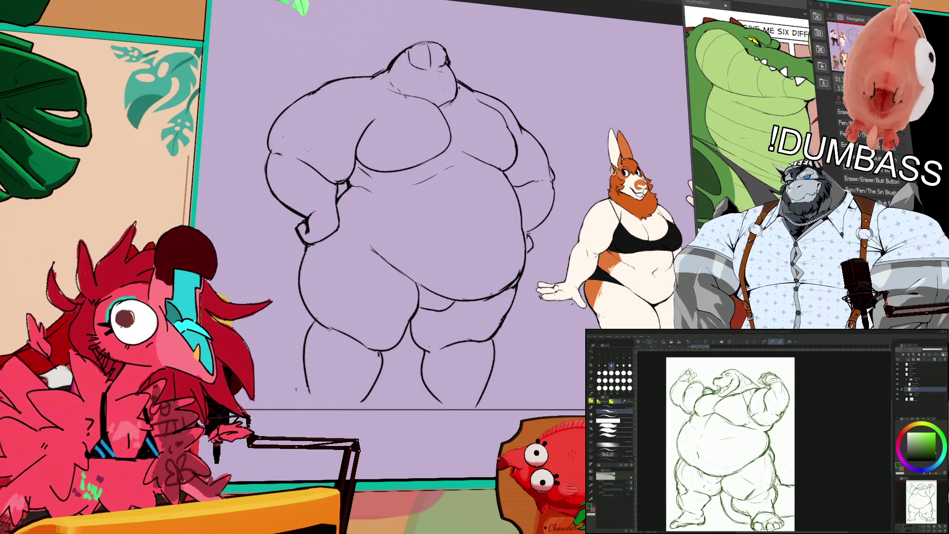
drag(442, 352, 450, 347)
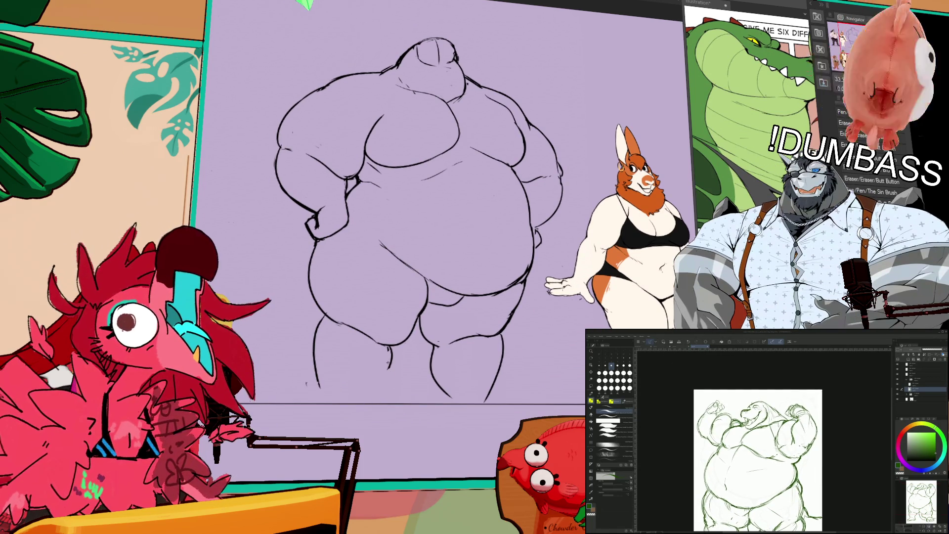
scroll(764, 440, up, 2)
drag(534, 278, 549, 285)
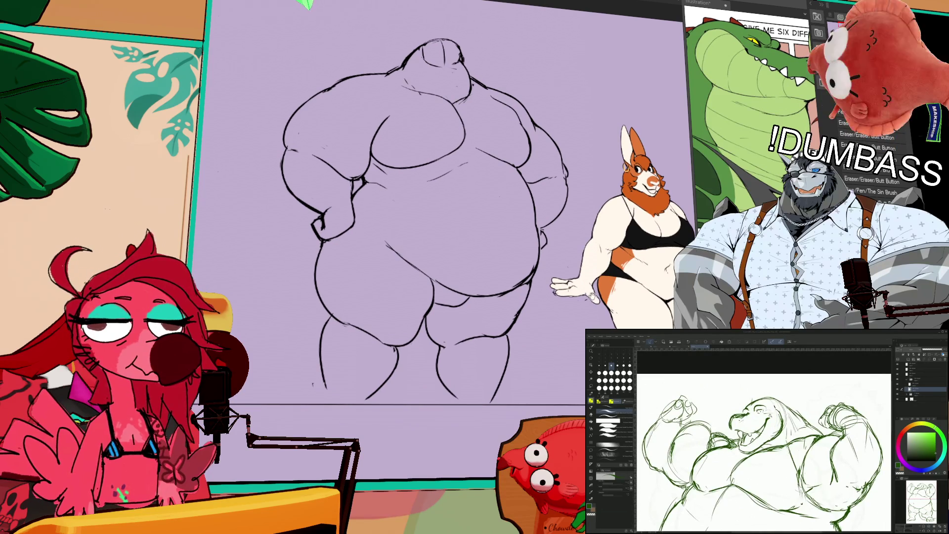
key(p)
scroll(765, 419, up, 3)
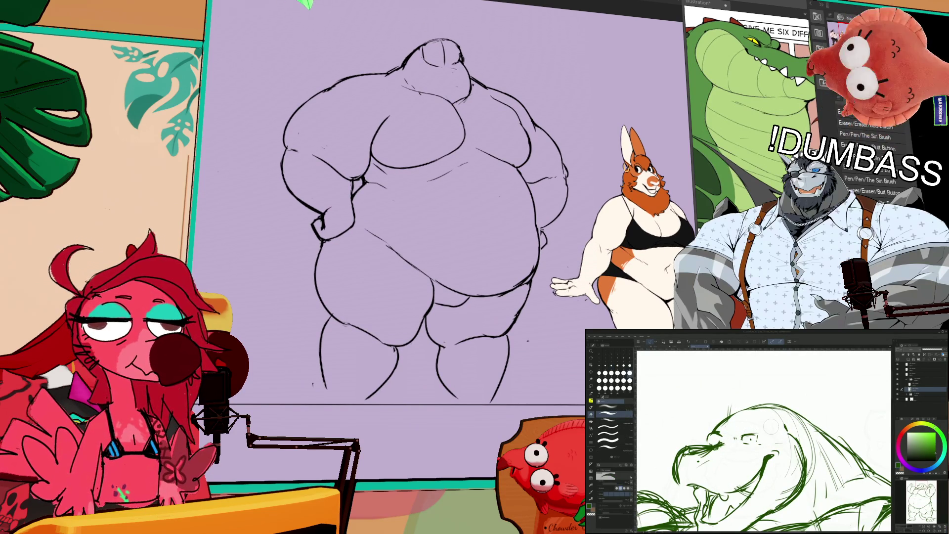
key(b)
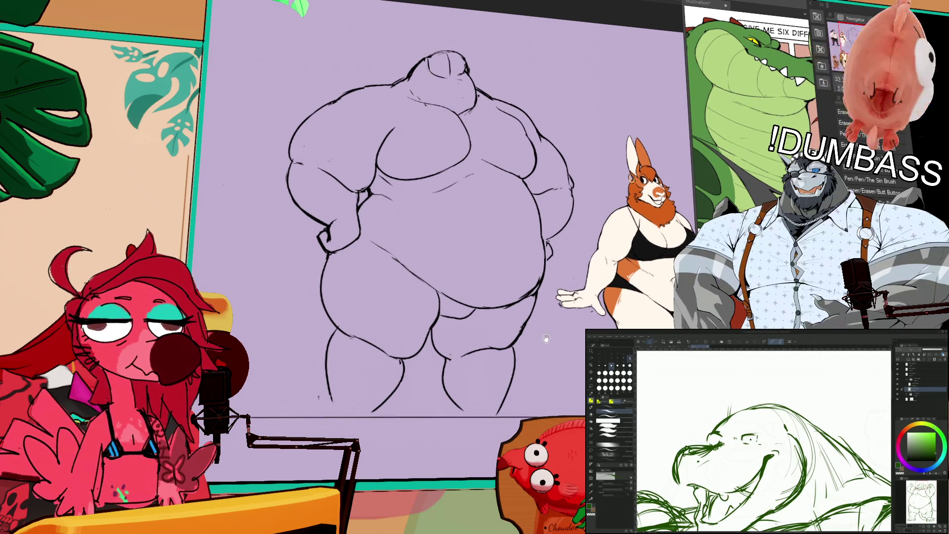
key(p)
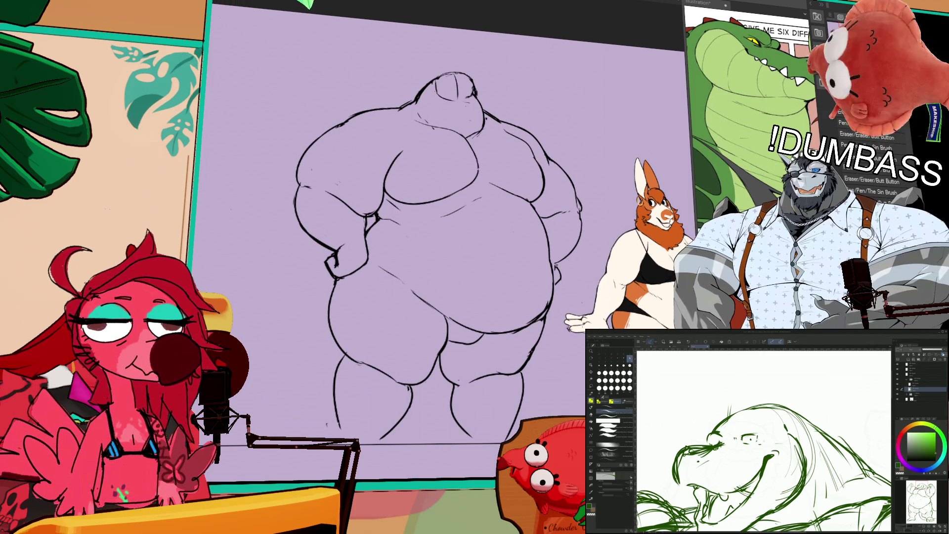
drag(568, 181, 600, 225)
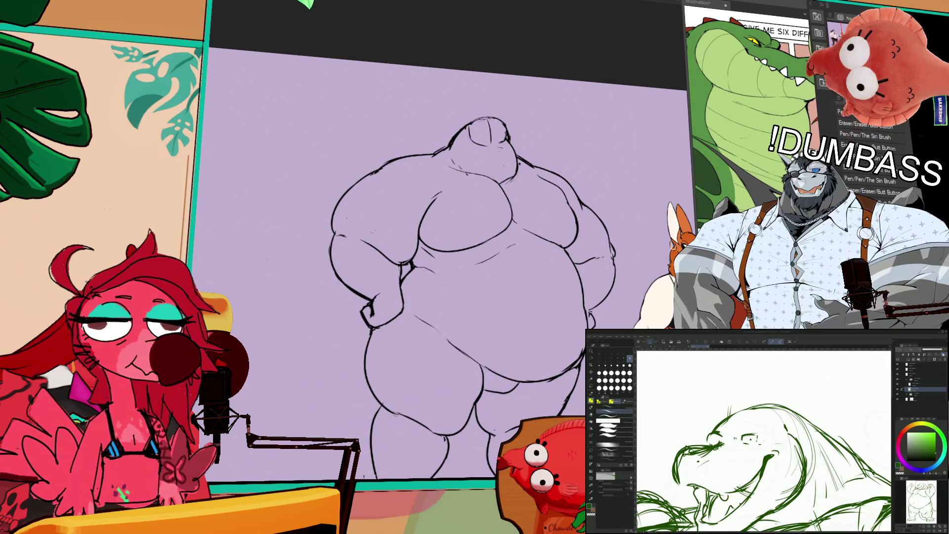
Step: Extend the left leg's outline downward
drag(556, 196, 550, 185)
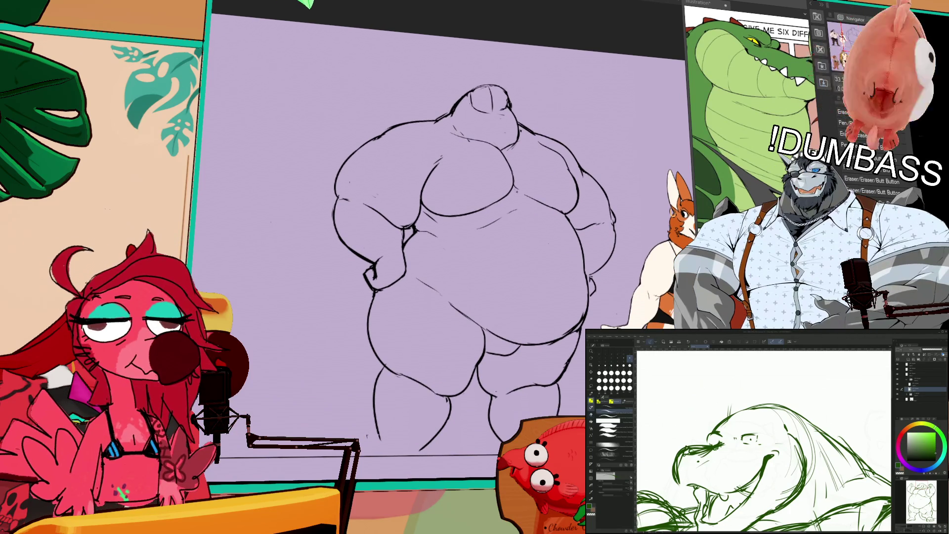
drag(553, 192, 570, 229)
drag(651, 265, 601, 139)
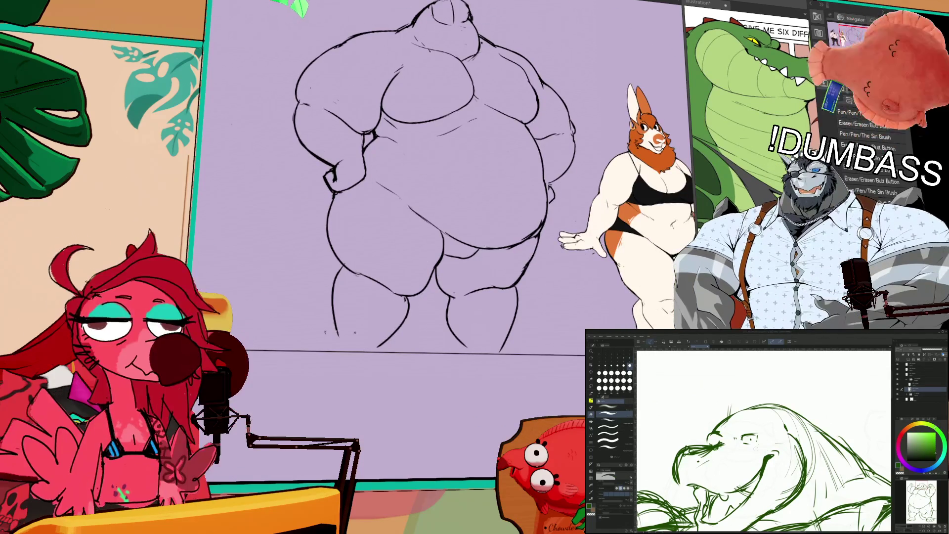
drag(341, 321, 350, 350)
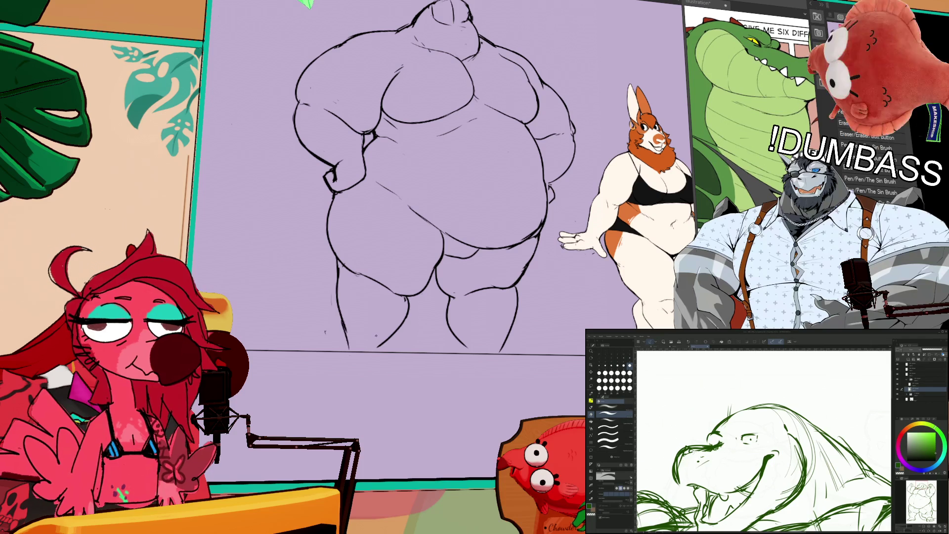
Step: Trace a loose lasso outline around the figure's left arm
drag(444, 305, 446, 298)
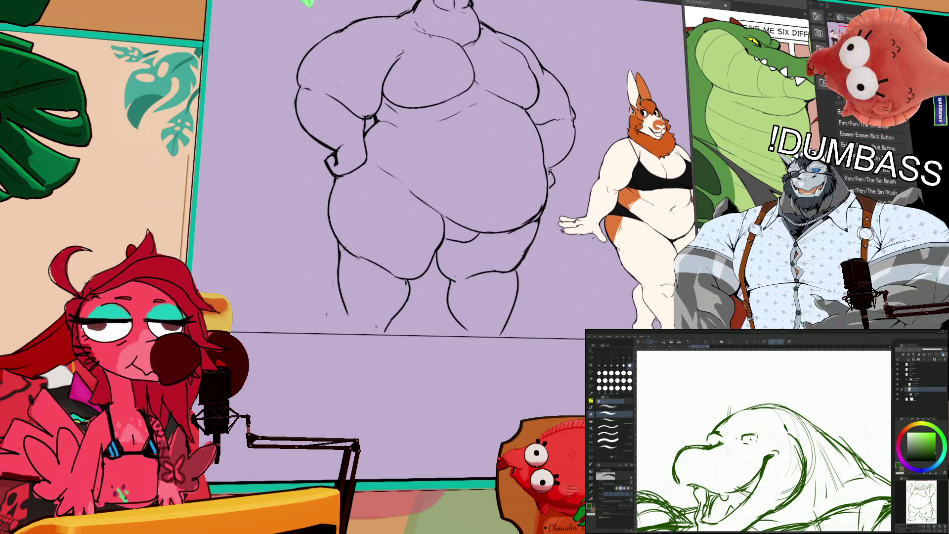
drag(430, 283, 437, 300)
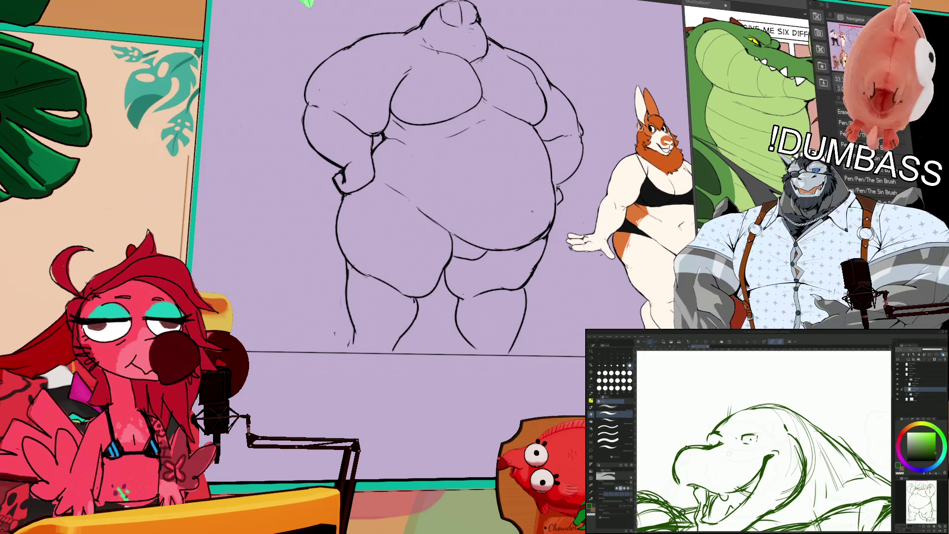
drag(409, 311, 434, 286)
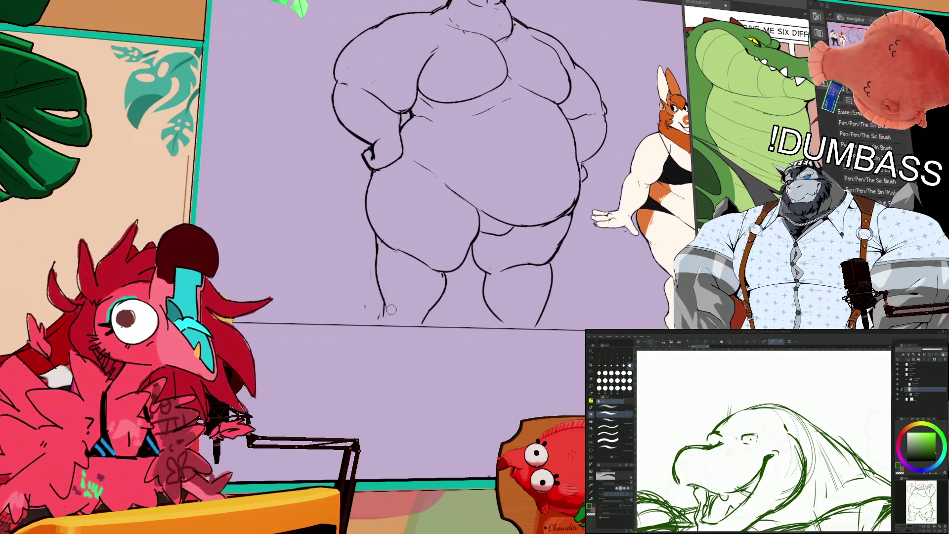
key(b)
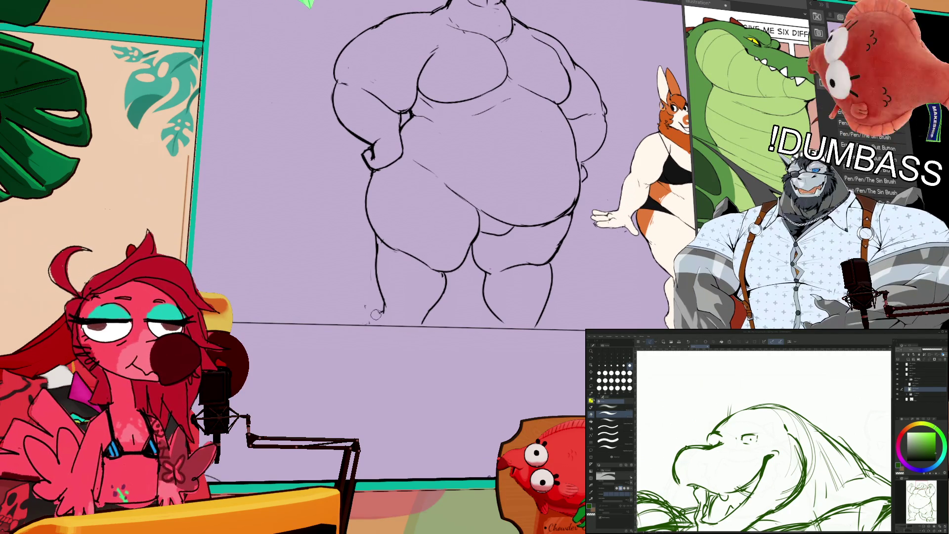
key(p)
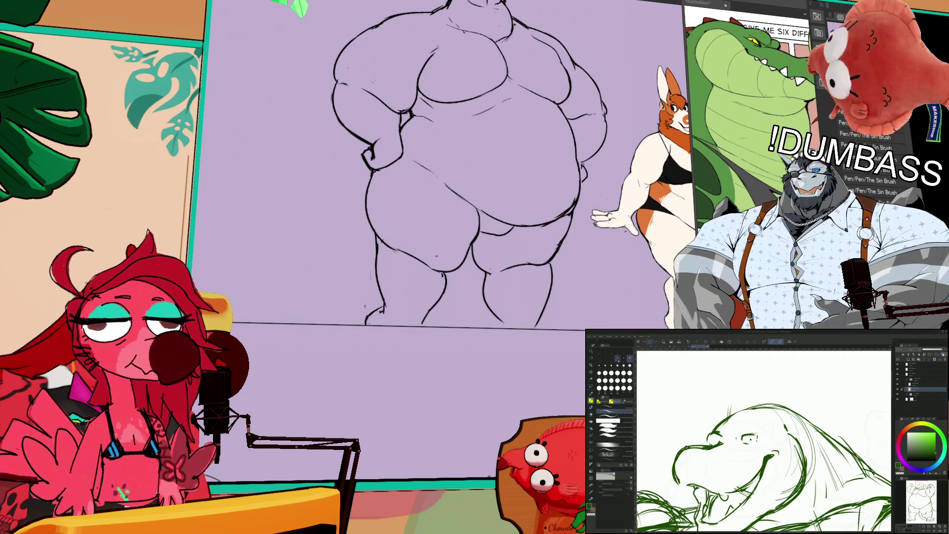
mouse_move(531, 229)
mouse_down()
mouse_move(548, 224)
mouse_move(529, 226)
mouse_up()
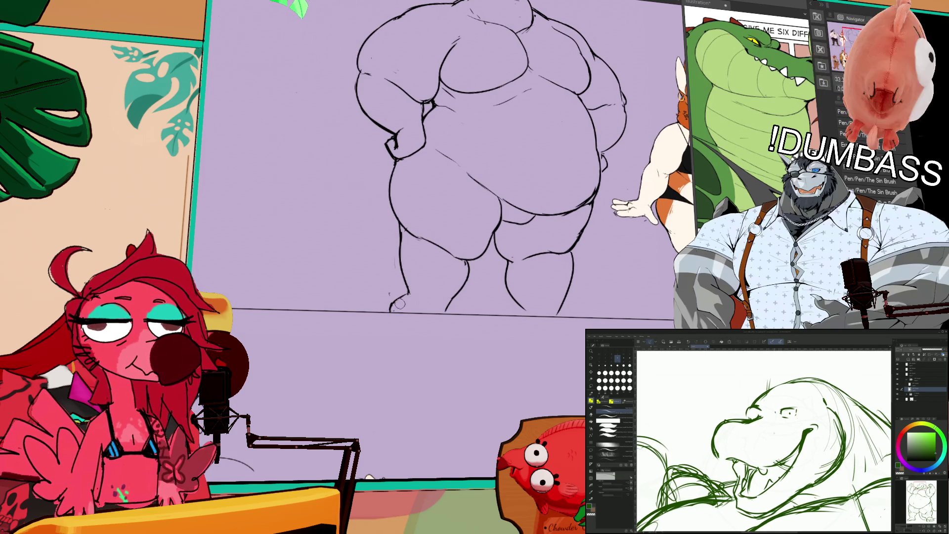
key(e)
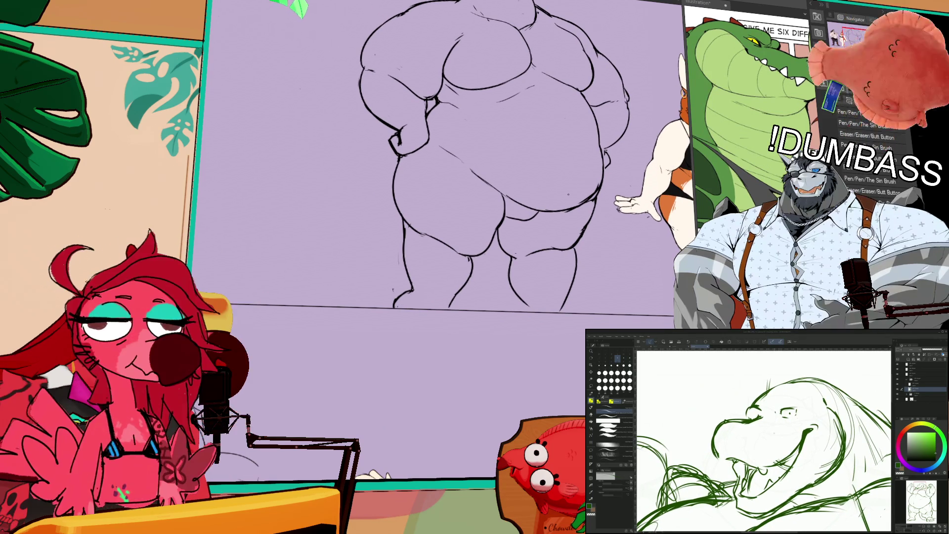
drag(562, 141, 562, 183)
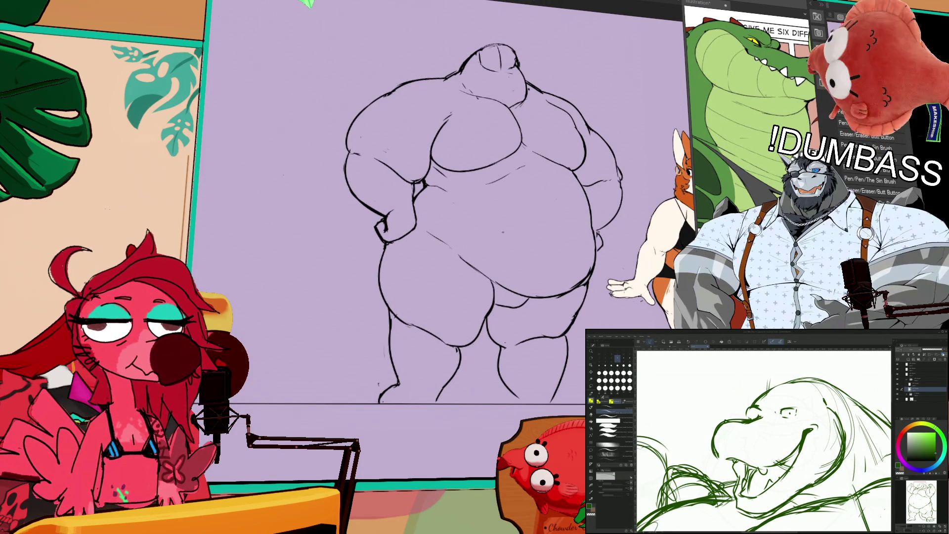
key(p)
drag(346, 148, 351, 209)
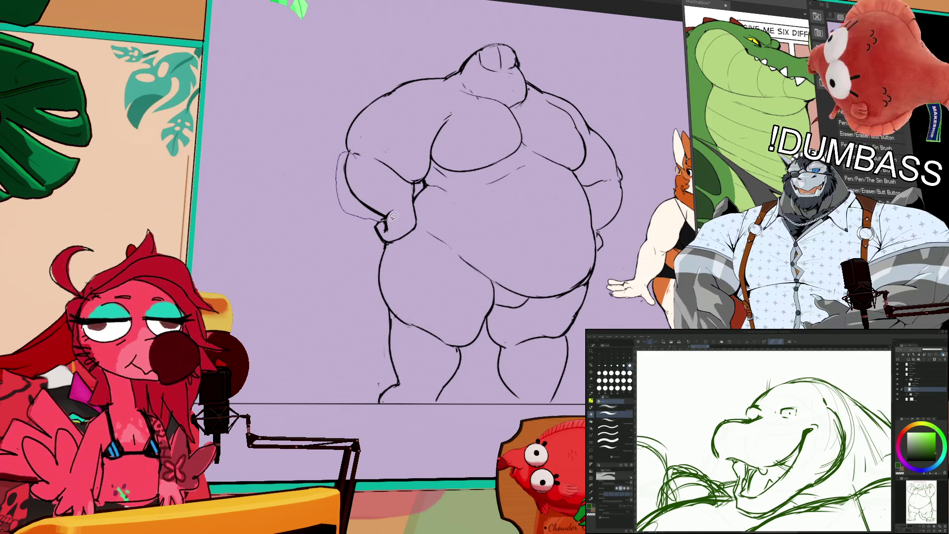
Step: Transform the selected left-arm lines slightly left and down, then deselect
drag(377, 170, 378, 171)
click(374, 239)
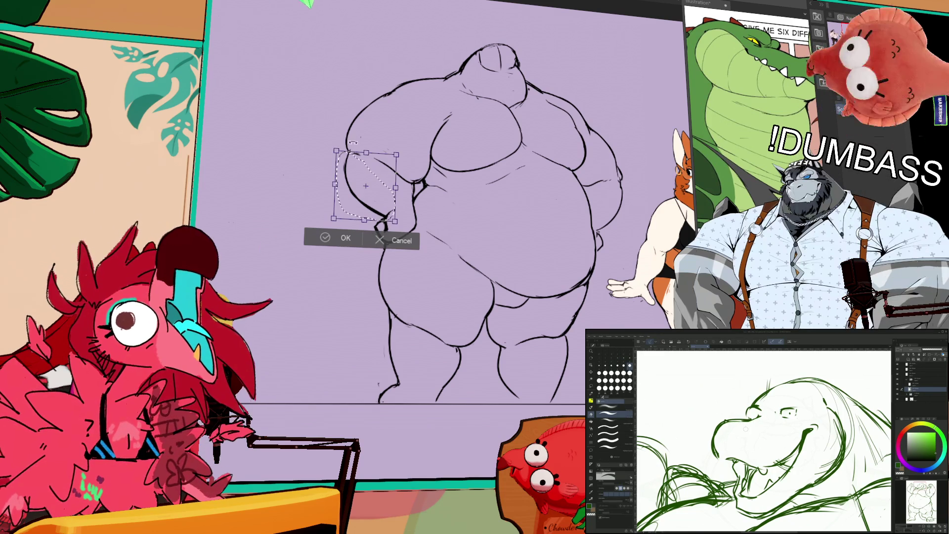
drag(400, 208, 393, 214)
key(Return)
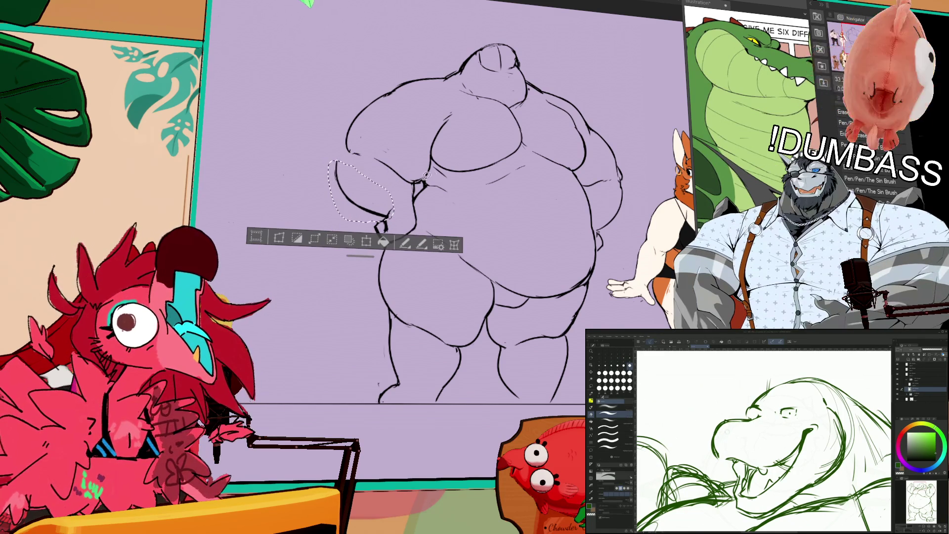
key(ctrl+d)
Step: Redraw the left upper-arm outline as a darker, bolder line
drag(335, 158, 363, 211)
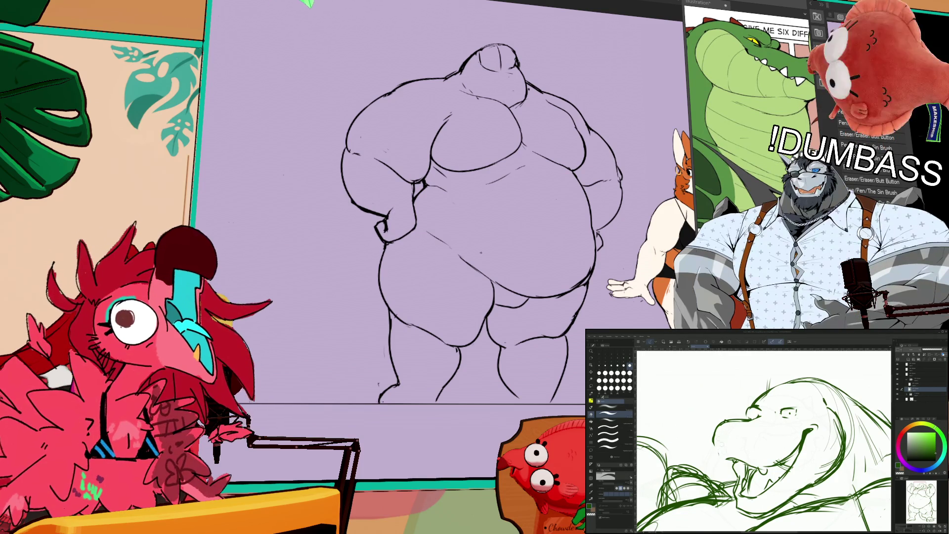
key(ctrl+z)
drag(345, 151, 376, 212)
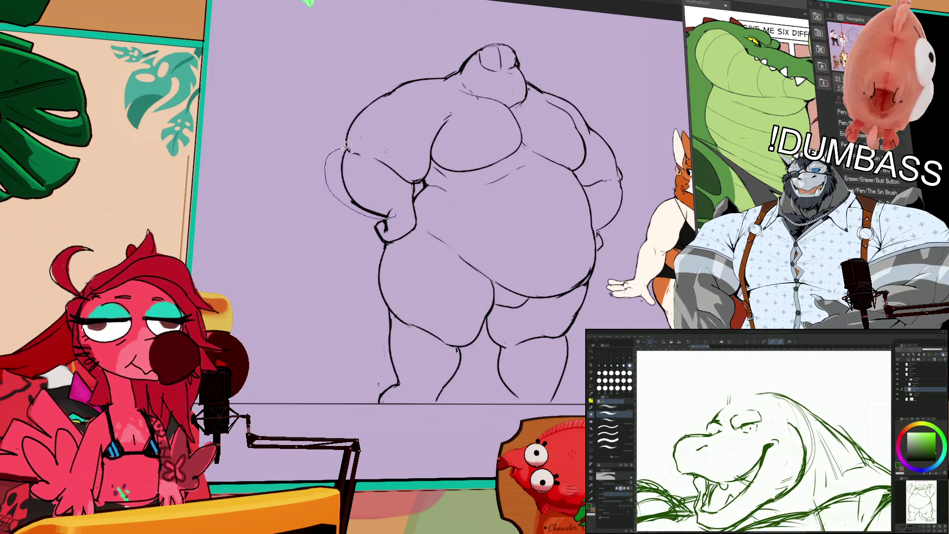
drag(396, 205, 400, 210)
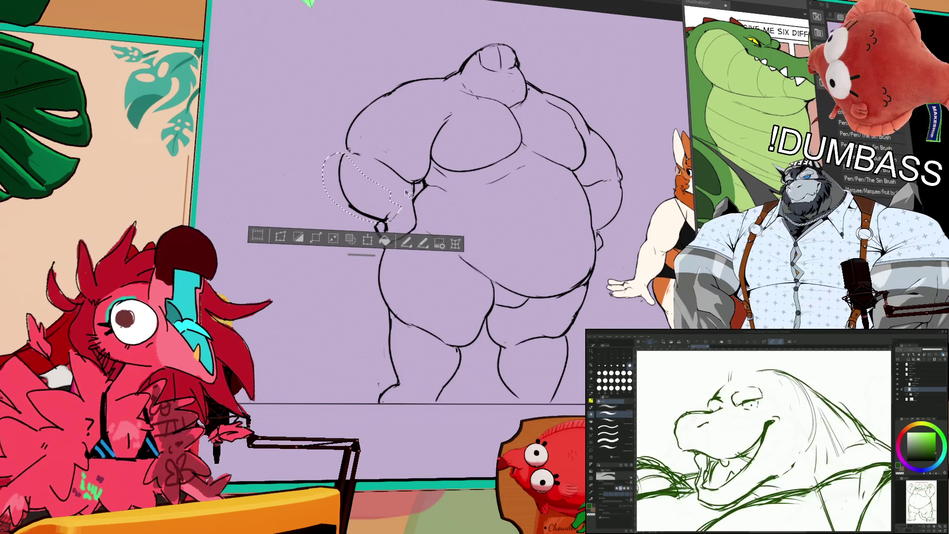
key(ctrl+d)
drag(512, 151, 517, 166)
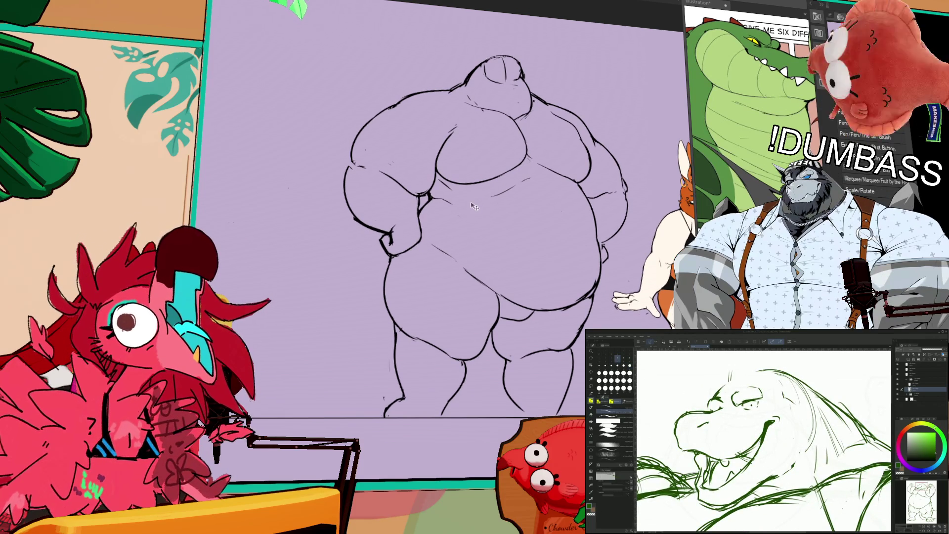
drag(495, 209, 499, 218)
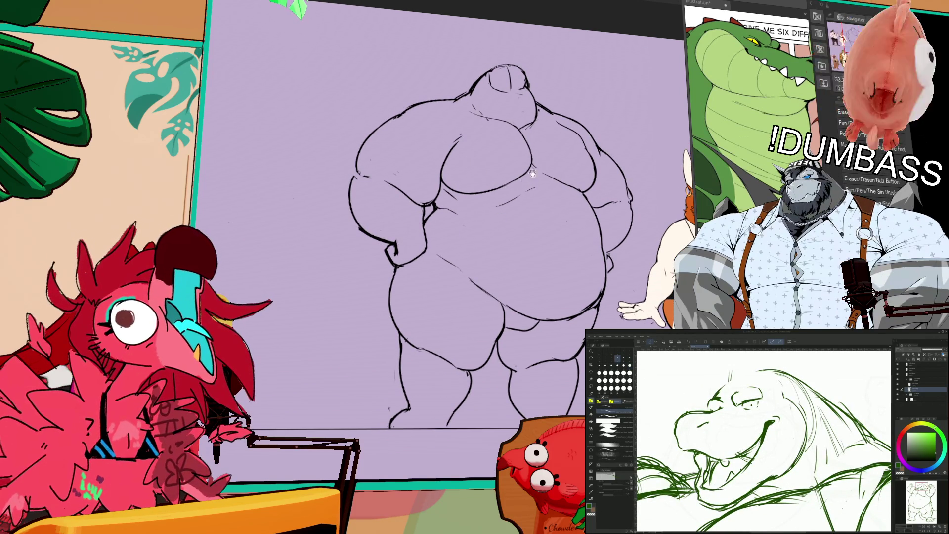
Step: Tilt the canvas and fill the groin gap between the thighs with solid black
drag(411, 218, 445, 247)
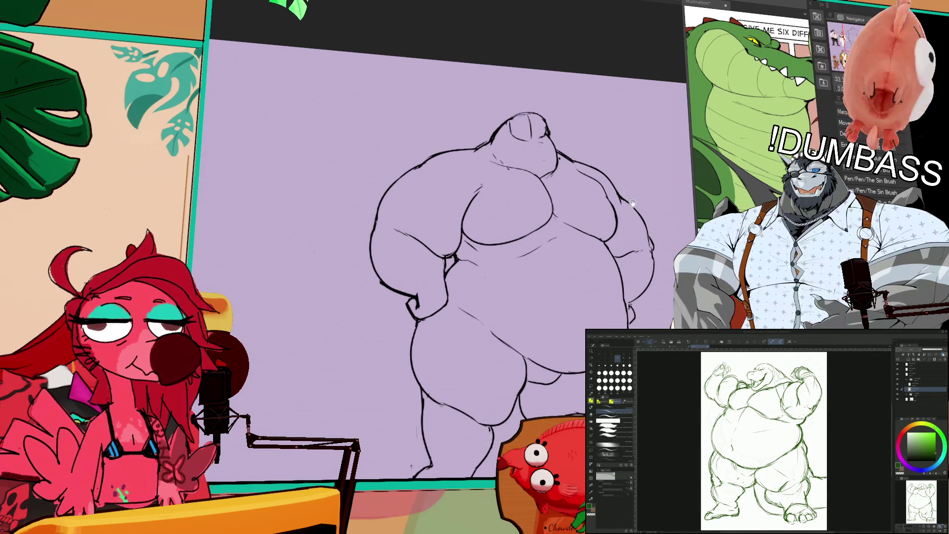
key(e)
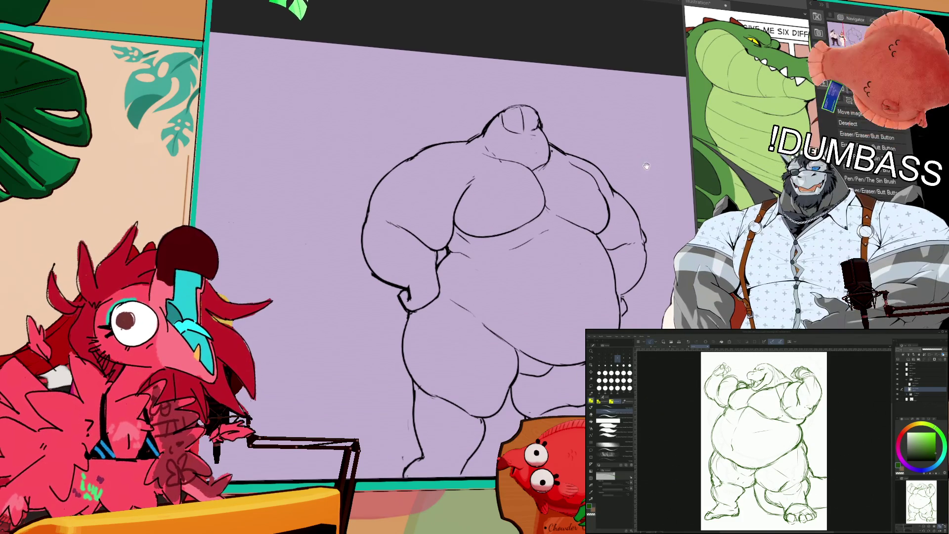
drag(533, 260, 526, 226)
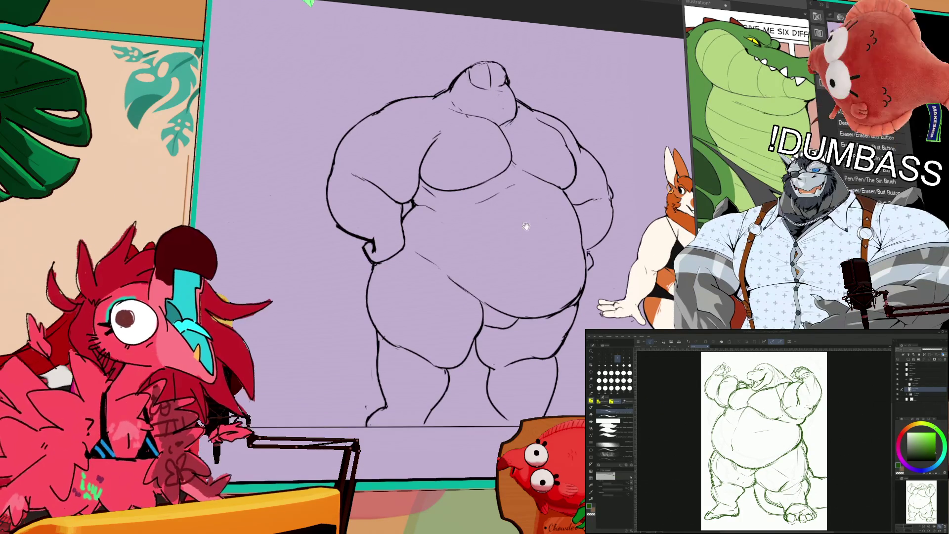
click(492, 312)
drag(592, 221, 594, 238)
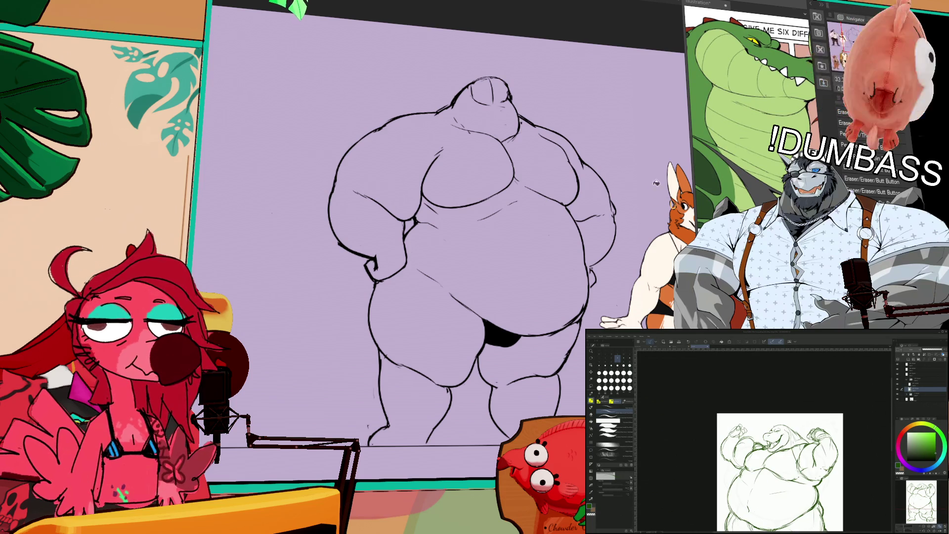
Step: Zoom in and redraw the arc across the top of the head
scroll(441, 260, up, 2)
mouse_move(520, 145)
mouse_down()
mouse_move(441, 261)
mouse_move(480, 285)
mouse_up()
drag(360, 168, 418, 151)
key(ctrl+z)
Step: Erase the top portion of the head's vertical centre line
mouse_move(363, 167)
mouse_down()
mouse_move(434, 160)
mouse_move(416, 176)
mouse_move(405, 210)
mouse_up()
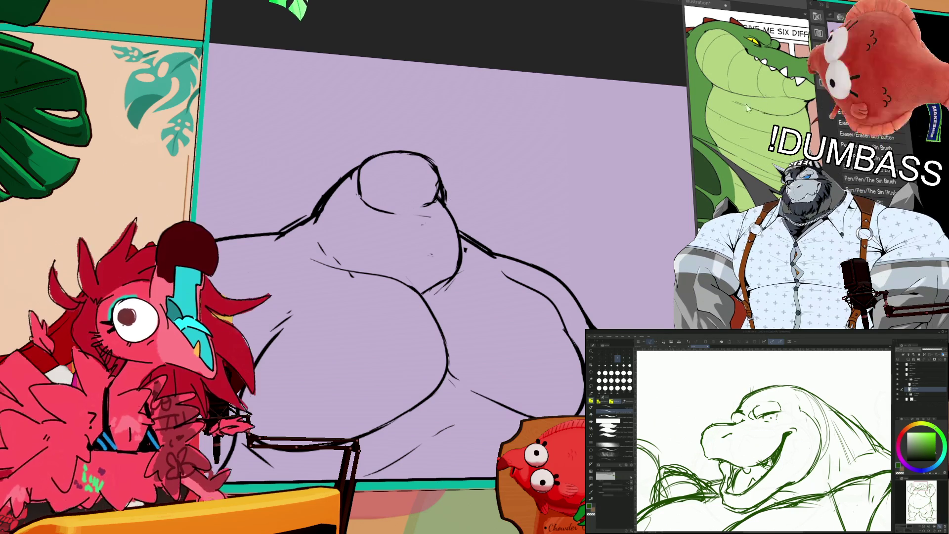
scroll(612, 171, up, 3)
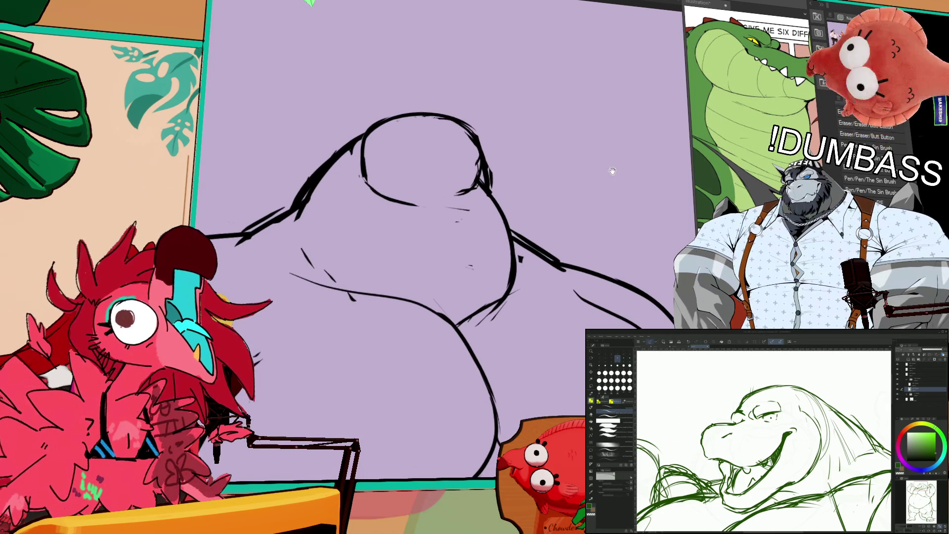
key(p)
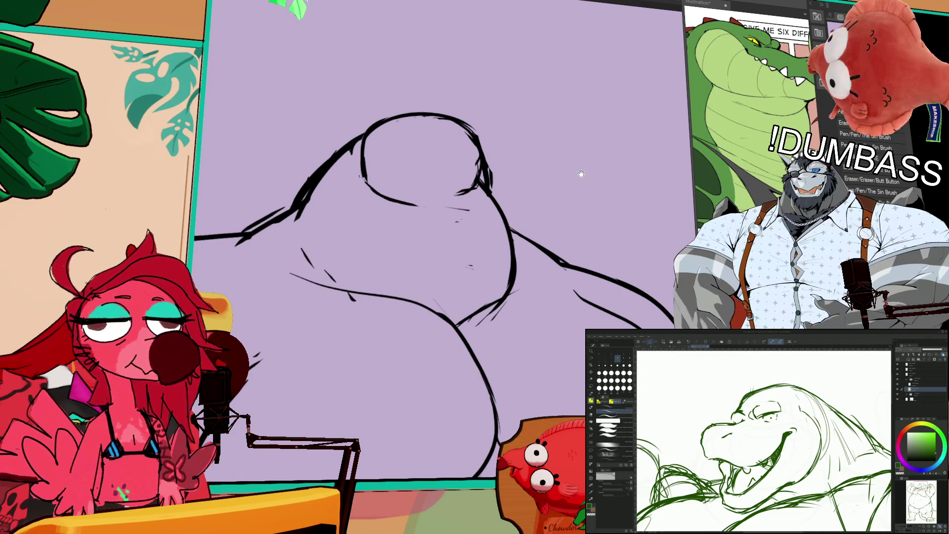
drag(581, 173, 589, 167)
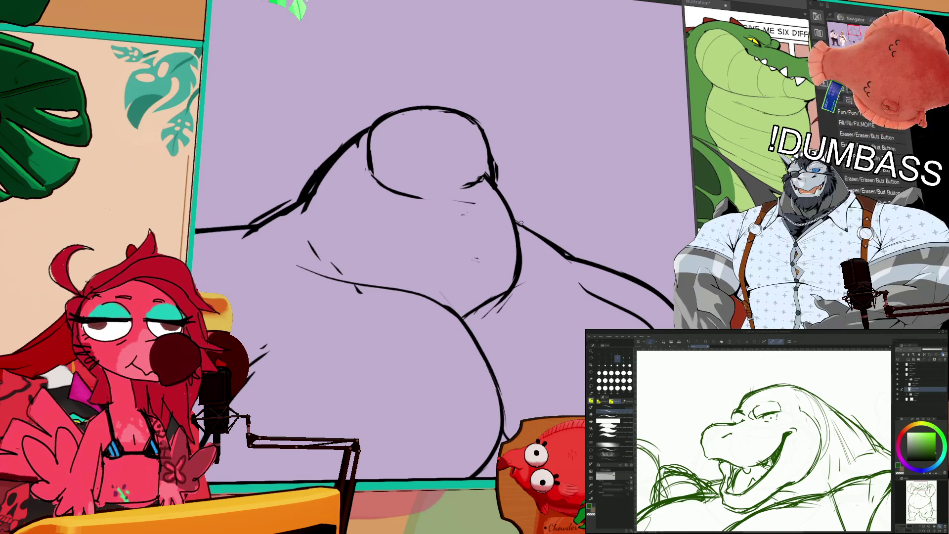
key(p)
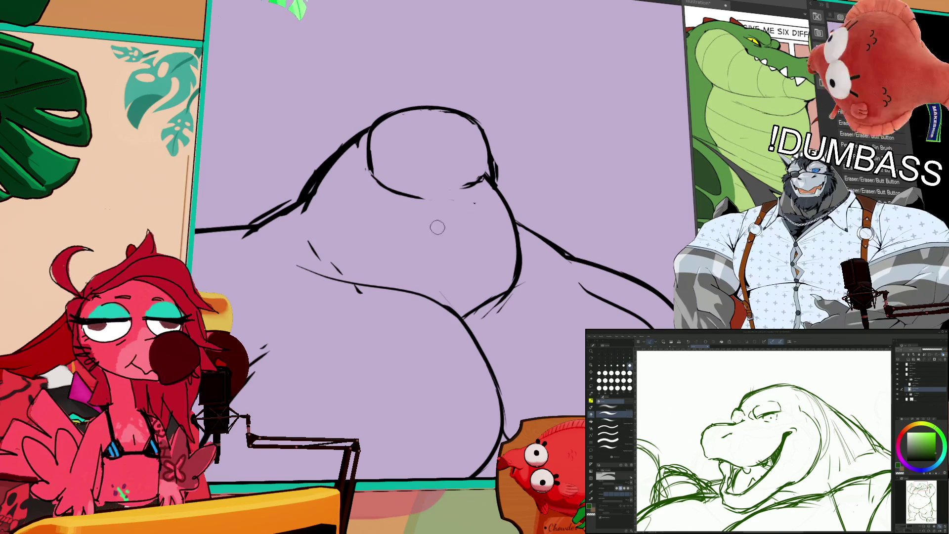
mouse_move(352, 246)
mouse_down()
mouse_move(510, 152)
mouse_move(475, 163)
mouse_move(612, 290)
mouse_up()
key(e)
scroll(485, 167, down, 3)
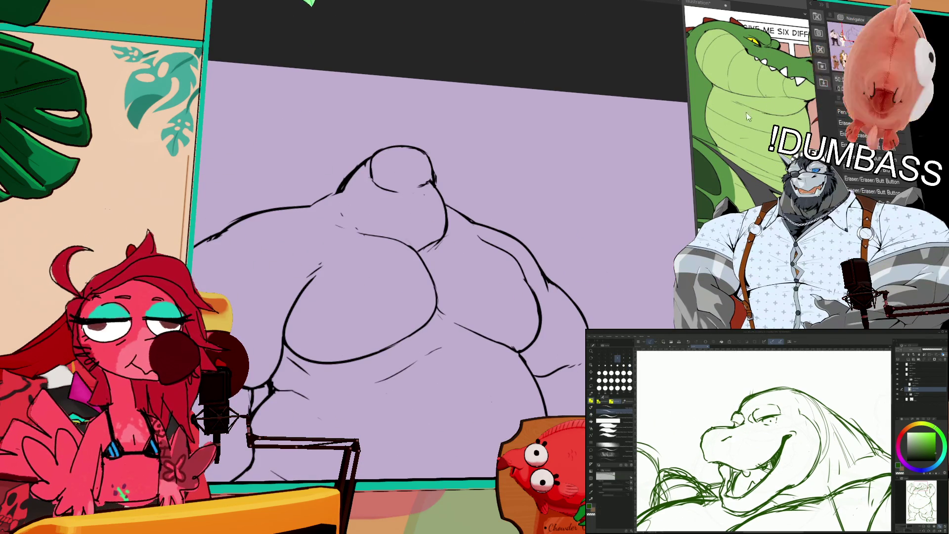
Step: Zoom in on the upper body and replace the old chest stroke with a new pec line and short mark
scroll(488, 152, up, 2)
drag(505, 247, 488, 151)
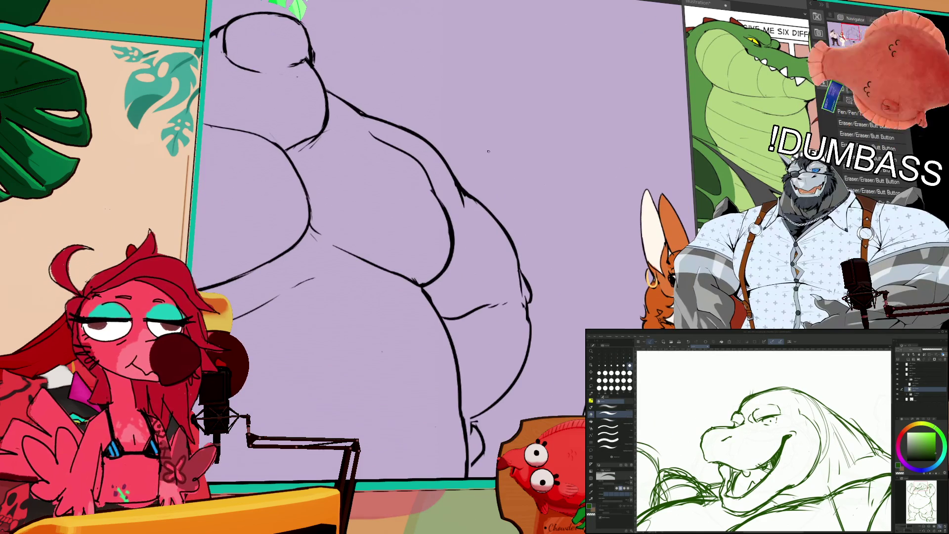
key(ctrl+z)
drag(353, 125, 435, 197)
key(ctrl+z)
drag(413, 149, 435, 198)
drag(425, 161, 439, 201)
Step: Extend the left body outline upward, then undo and erase stray linework on the head
drag(511, 114, 635, 131)
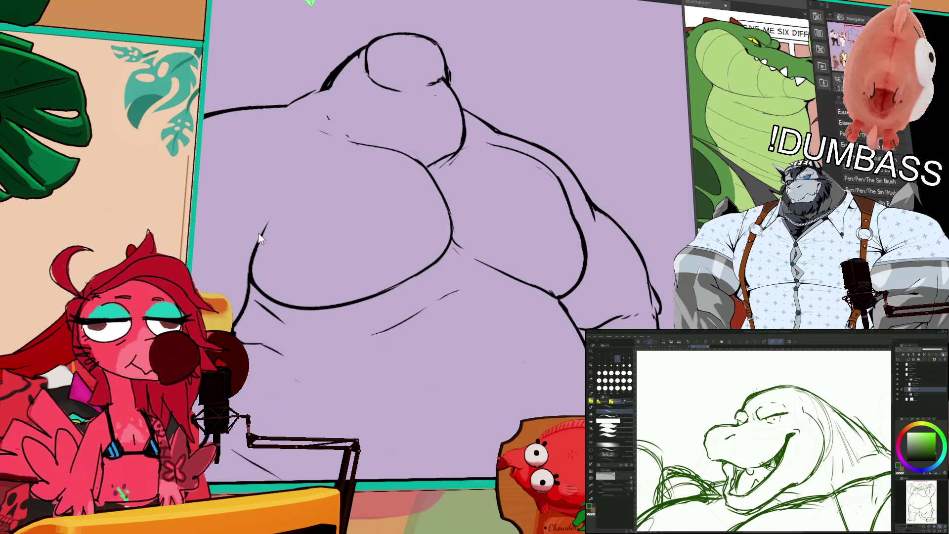
drag(267, 225, 280, 191)
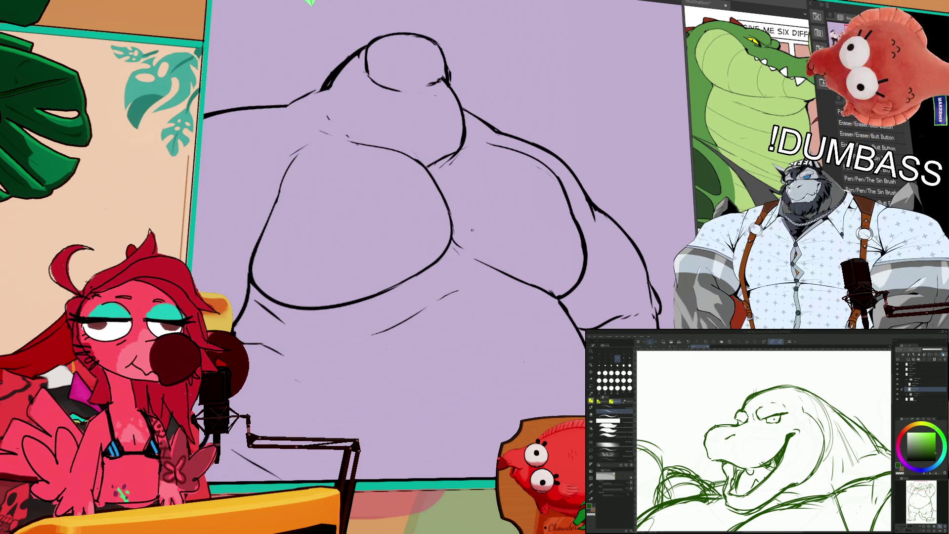
scroll(573, 140, up, 3)
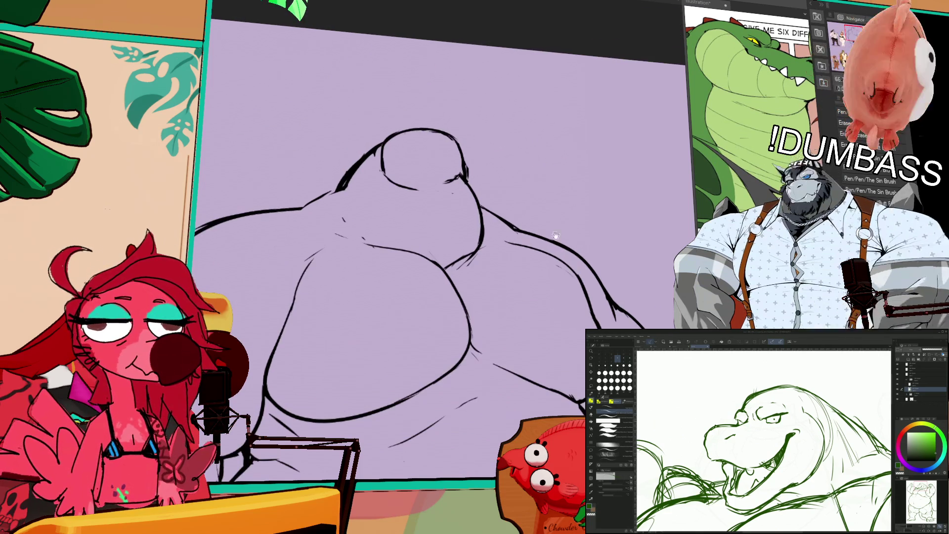
key(ctrl+z)
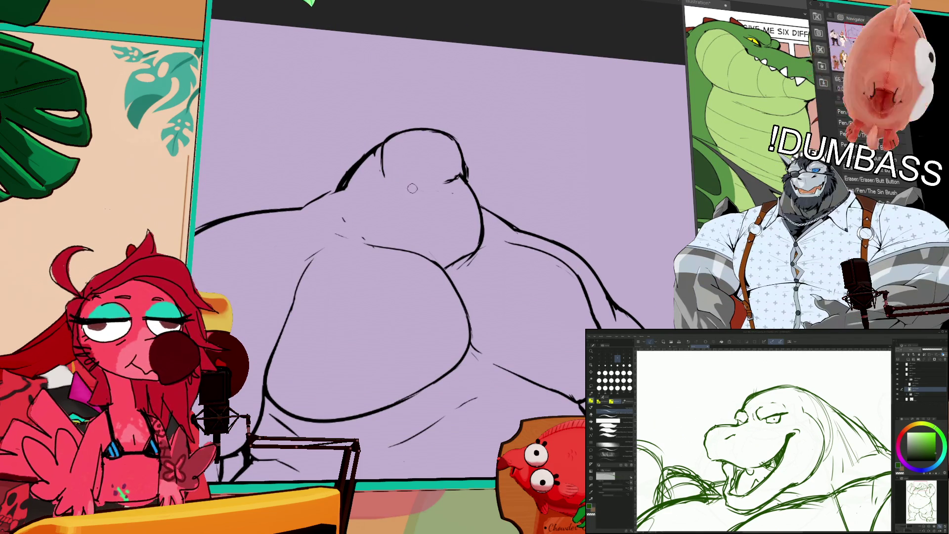
drag(444, 186, 465, 163)
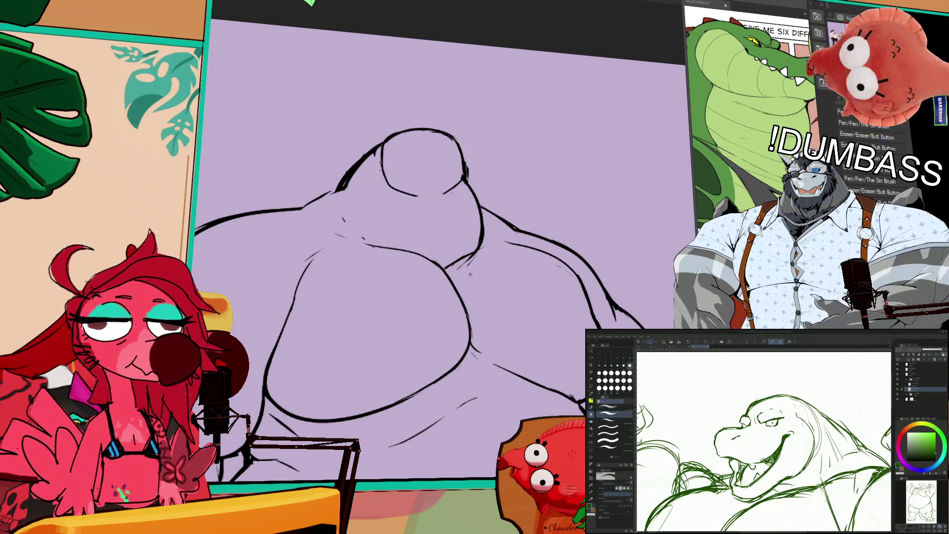
Step: With The Sin Brush pen, sketch faint strokes beside the chest
drag(278, 376, 359, 232)
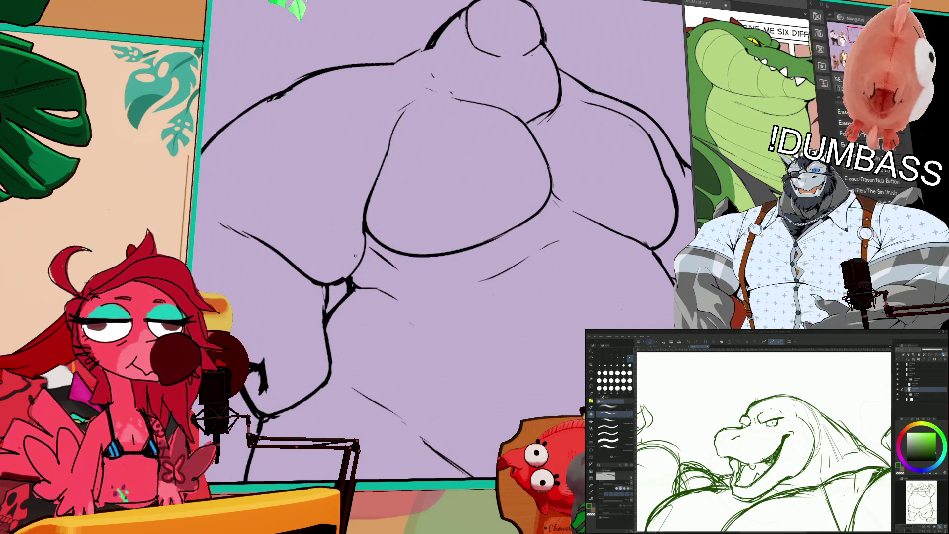
key(p)
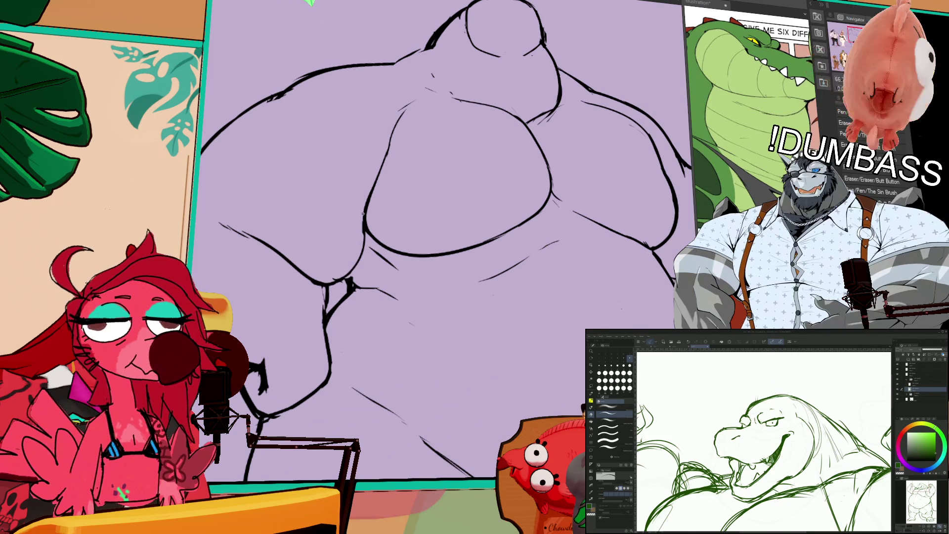
mouse_move(286, 94)
mouse_down()
mouse_move(299, 171)
mouse_move(284, 218)
mouse_up()
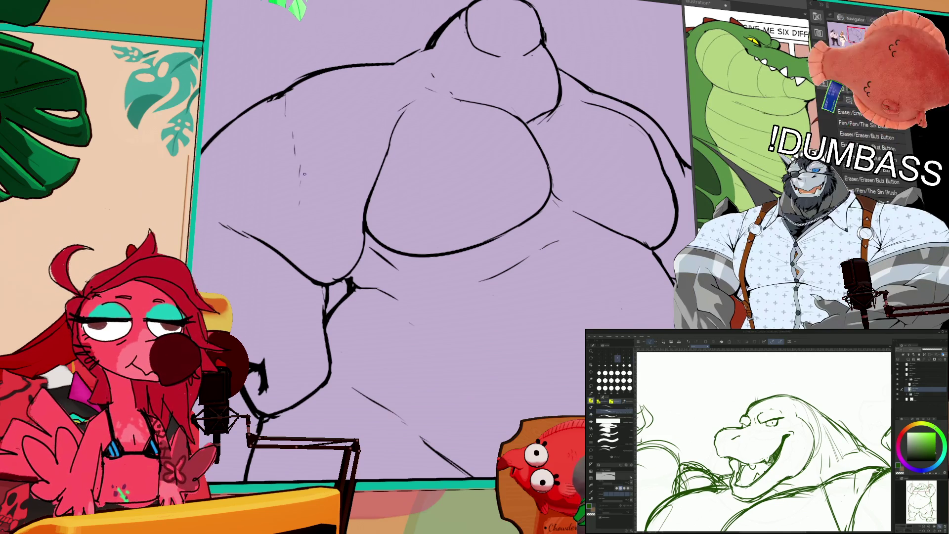
scroll(613, 202, down, 3)
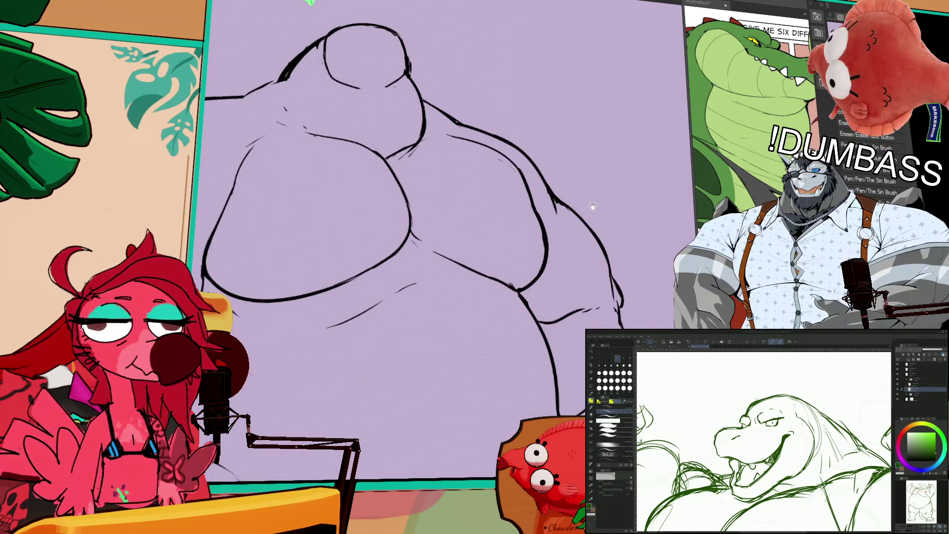
drag(596, 210, 412, 217)
Step: Redraw the left side of the head circle and widen its right side
key(ctrl+z)
drag(346, 154, 360, 200)
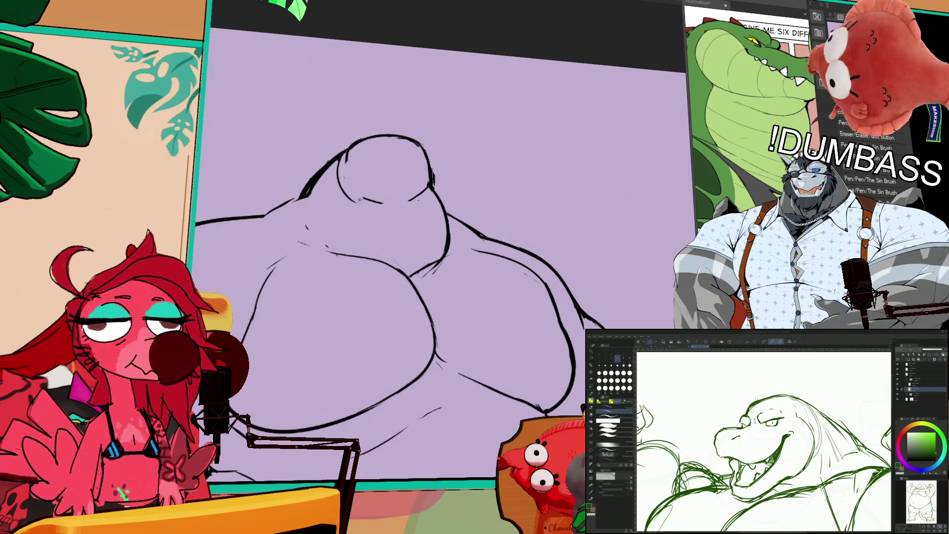
drag(341, 157, 379, 207)
mouse_move(430, 148)
mouse_down()
mouse_move(420, 197)
mouse_move(406, 201)
mouse_up()
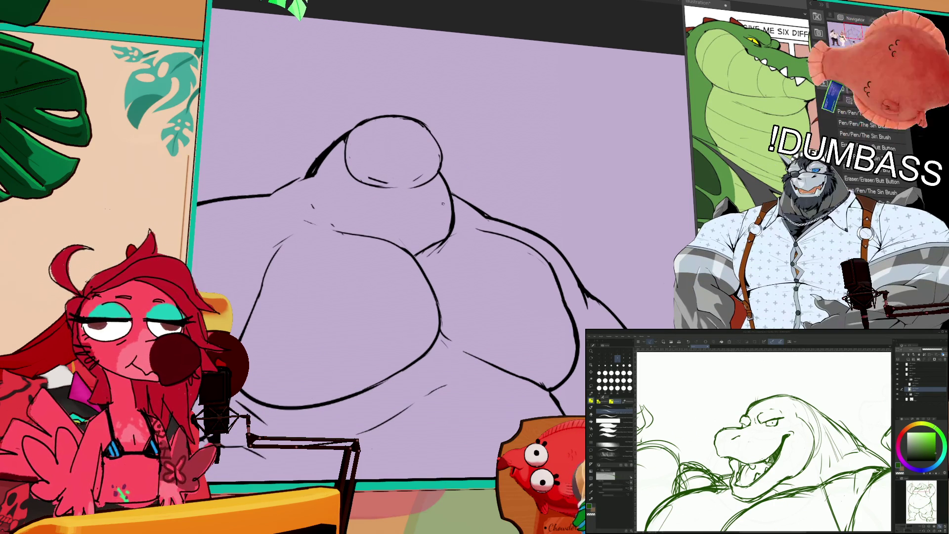
Step: Ink a thin line across the lower head, a short inner stroke and a small eye loop
drag(347, 153, 427, 159)
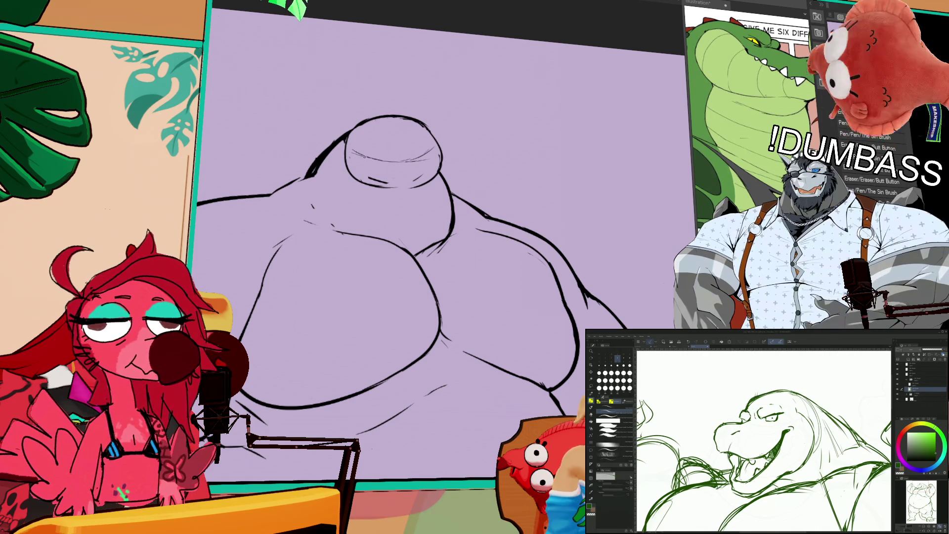
drag(369, 152, 381, 164)
mouse_move(561, 270)
mouse_down()
mouse_move(533, 229)
mouse_move(543, 227)
mouse_move(522, 155)
mouse_move(486, 189)
mouse_move(567, 176)
mouse_up()
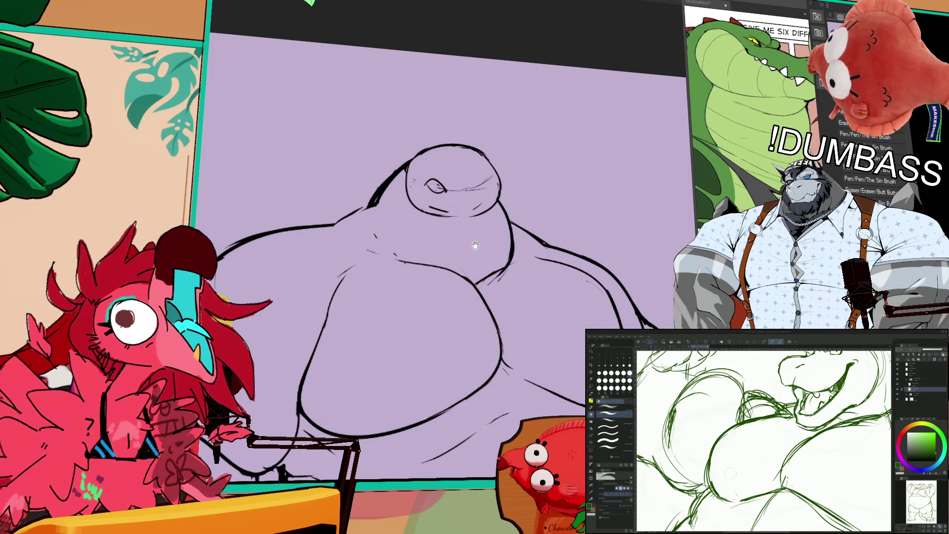
Step: Lasso-select and deselect the first eye, then ink a matching narrowed second eye beside it
drag(474, 246, 490, 258)
key(p)
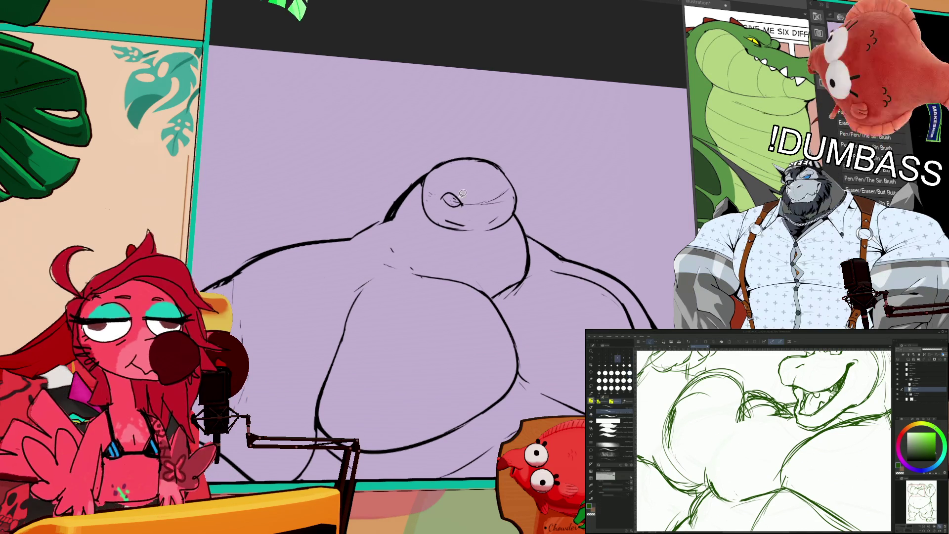
drag(461, 187, 460, 188)
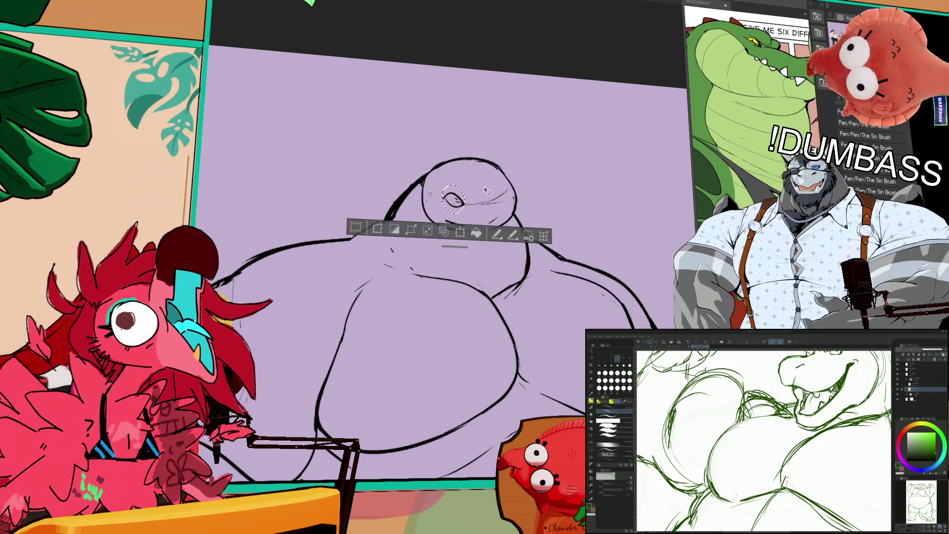
key(ctrl+d)
drag(502, 194, 496, 205)
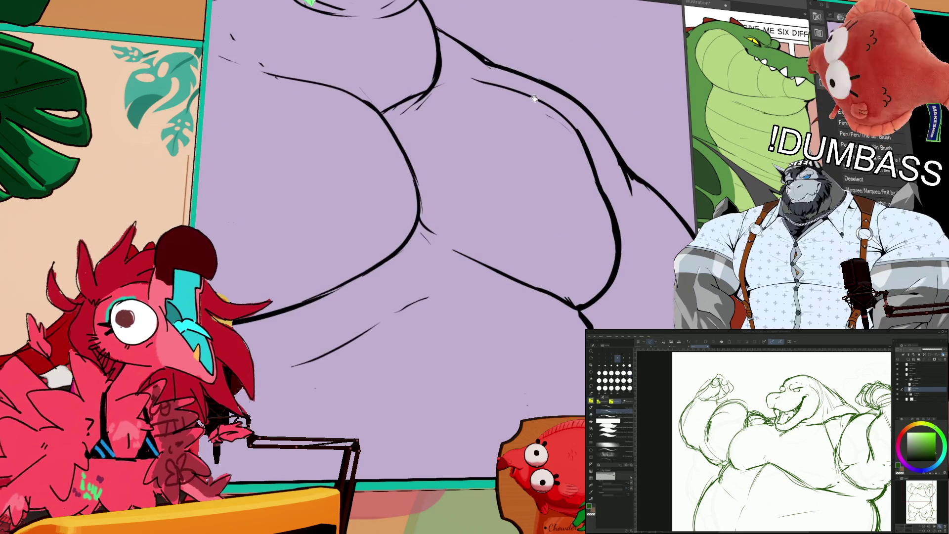
drag(534, 98, 638, 54)
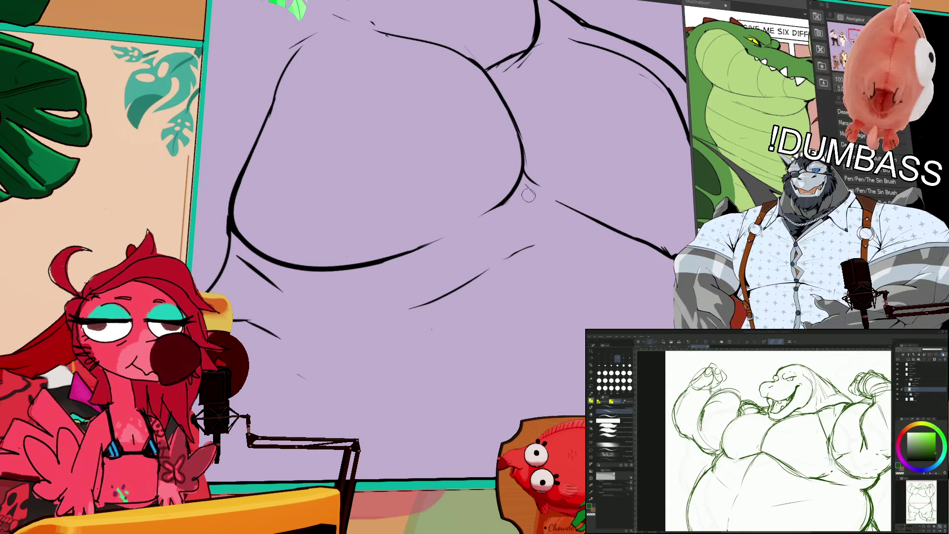
scroll(559, 148, down, 4)
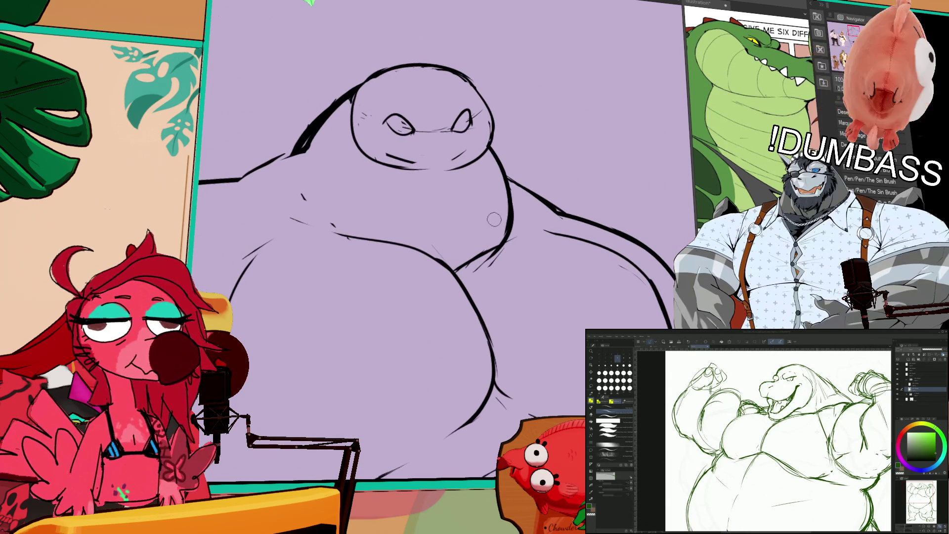
Step: Toggle between eraser and pen, then pan, rotate and zoom out to show the full crocodile page
key(e)
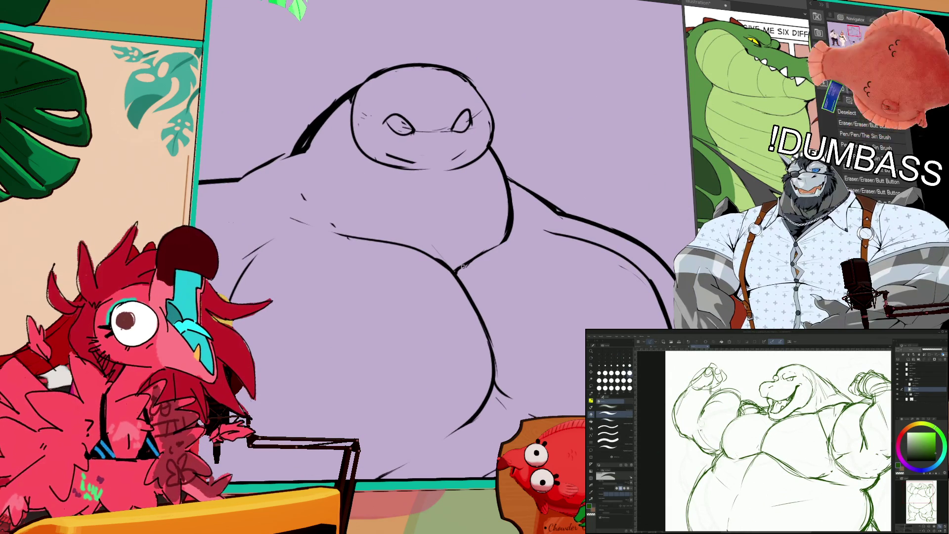
key(p)
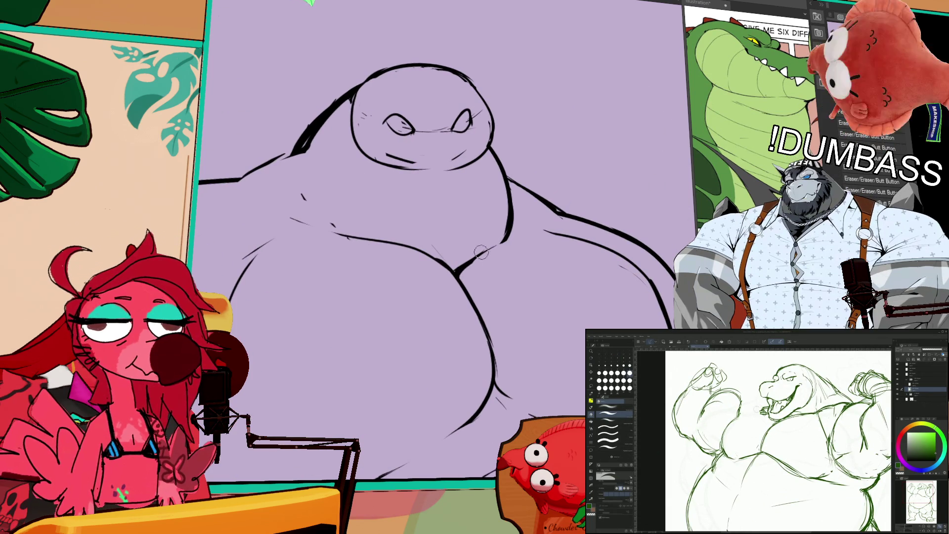
drag(521, 226, 511, 281)
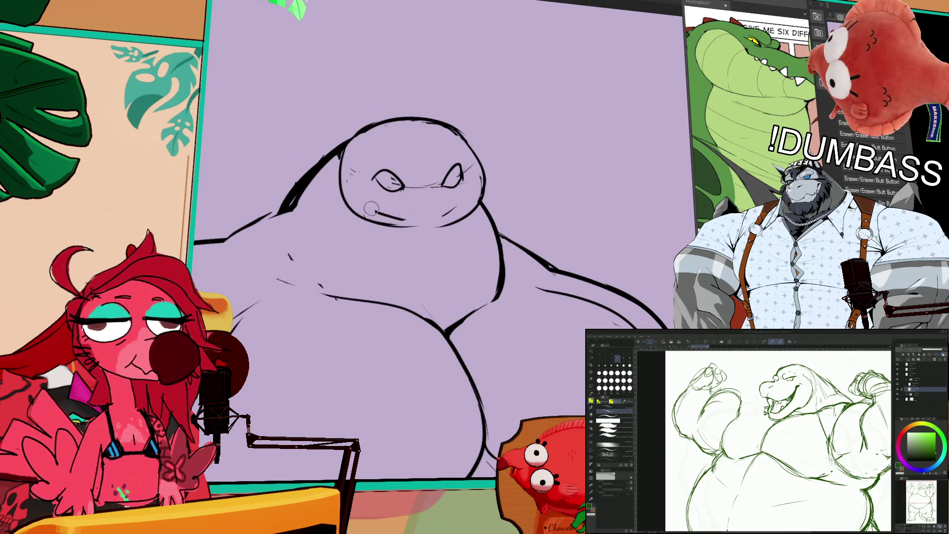
key(p)
drag(609, 110, 605, 188)
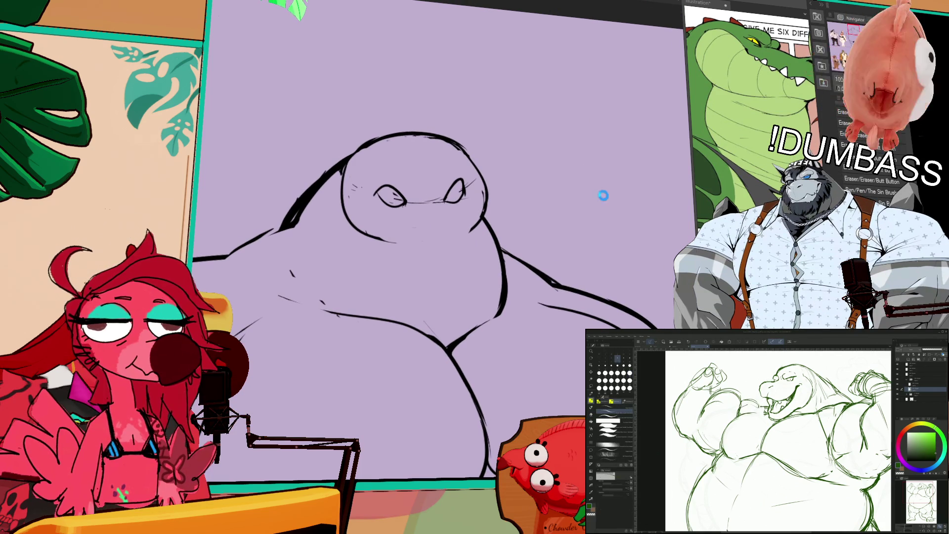
drag(521, 201, 521, 194)
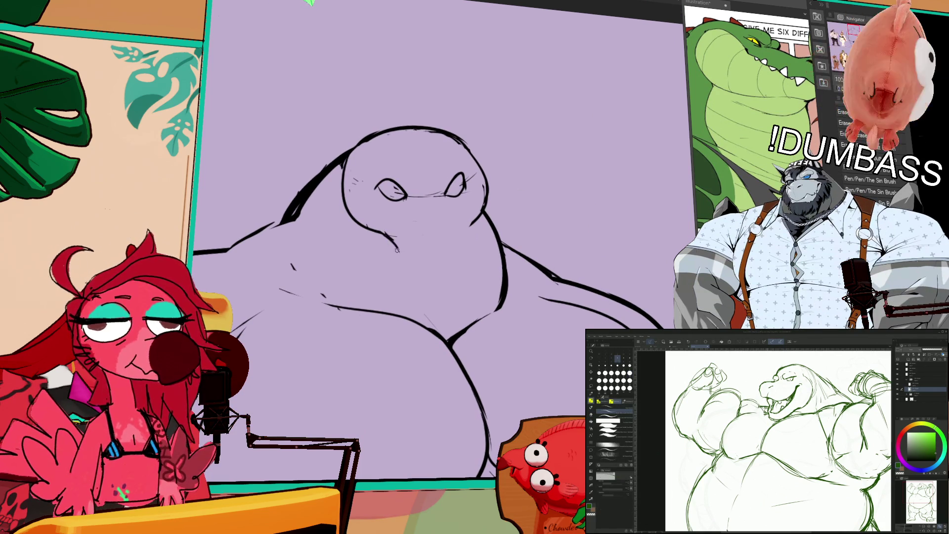
mouse_move(410, 258)
mouse_down()
mouse_move(462, 260)
mouse_move(411, 280)
mouse_up()
scroll(406, 267, down, 3)
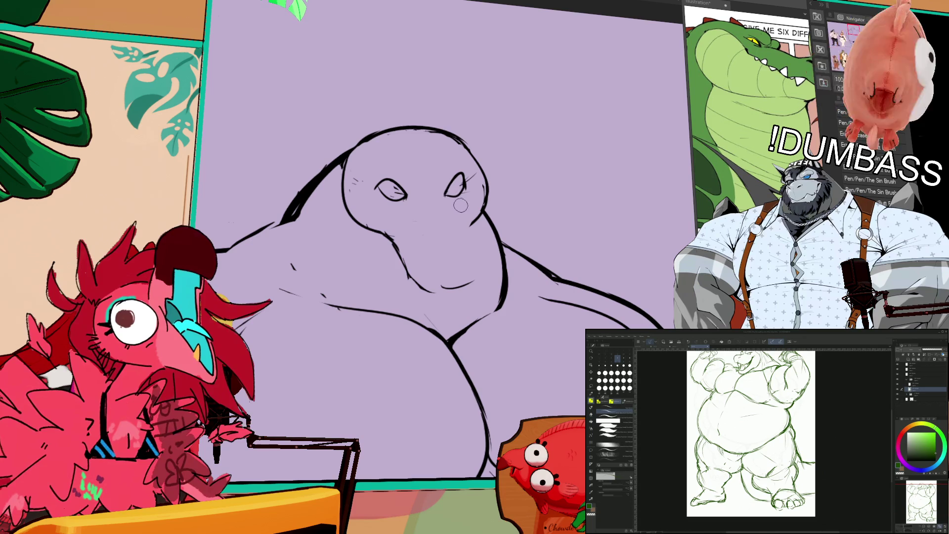
Step: Ink a thin line down from the right eye and along the right side of the jaw
key(e)
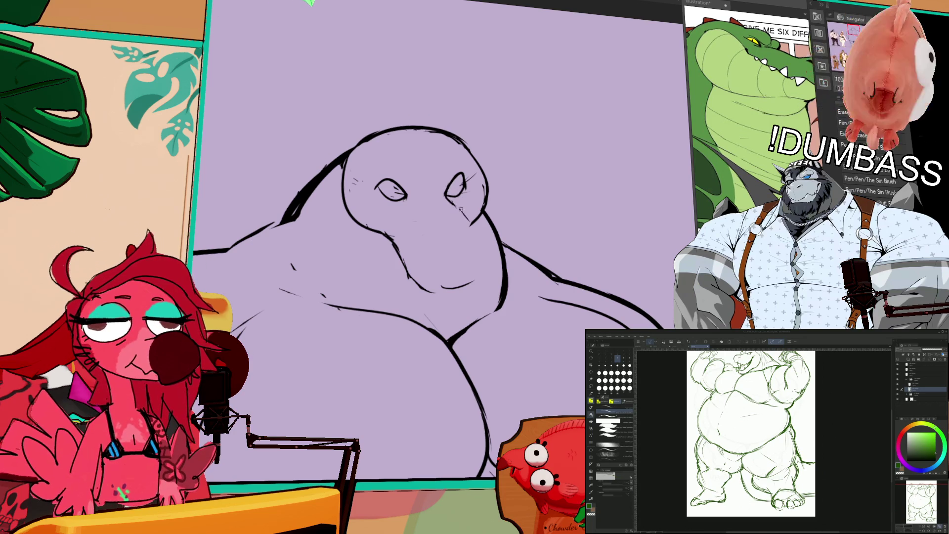
drag(460, 209, 473, 233)
drag(486, 269, 471, 291)
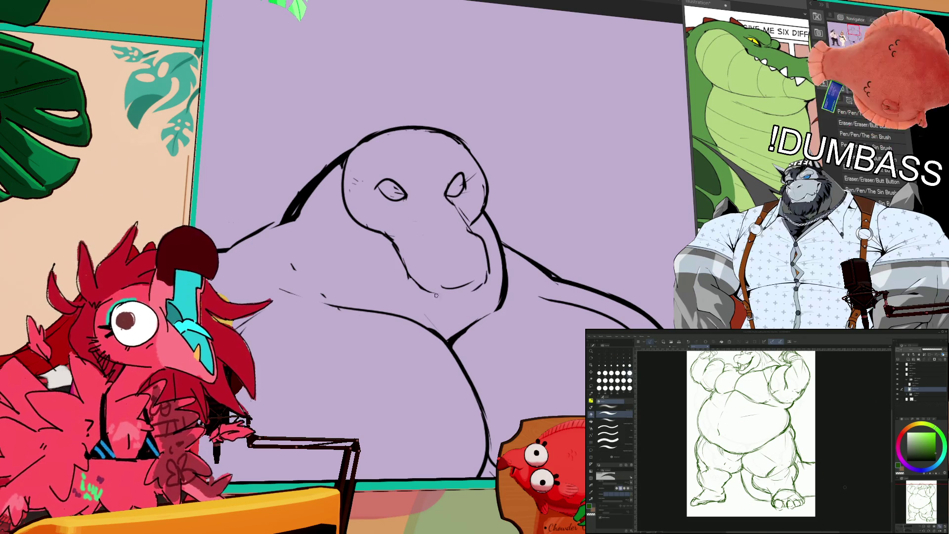
drag(474, 253, 477, 294)
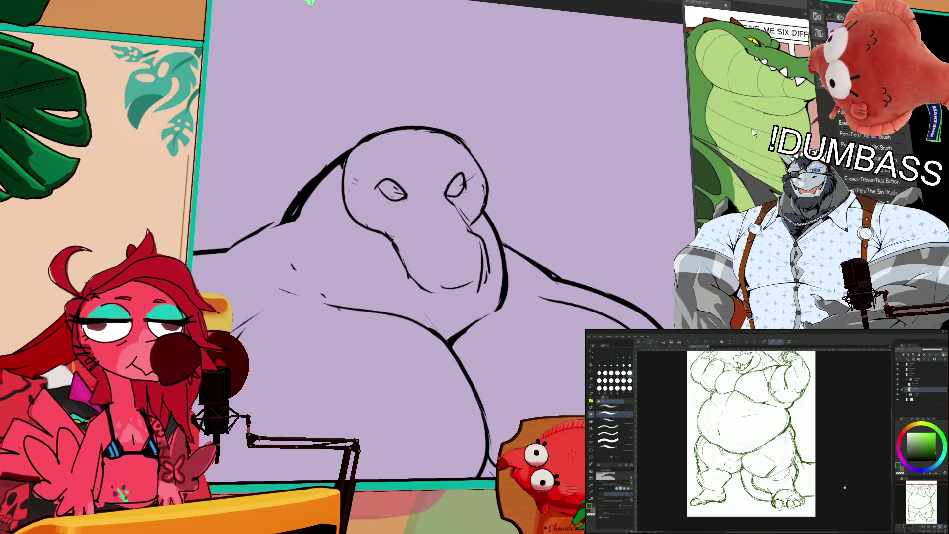
Step: Try a longer mouth curve below the snout, then undo it
drag(752, 132, 763, 154)
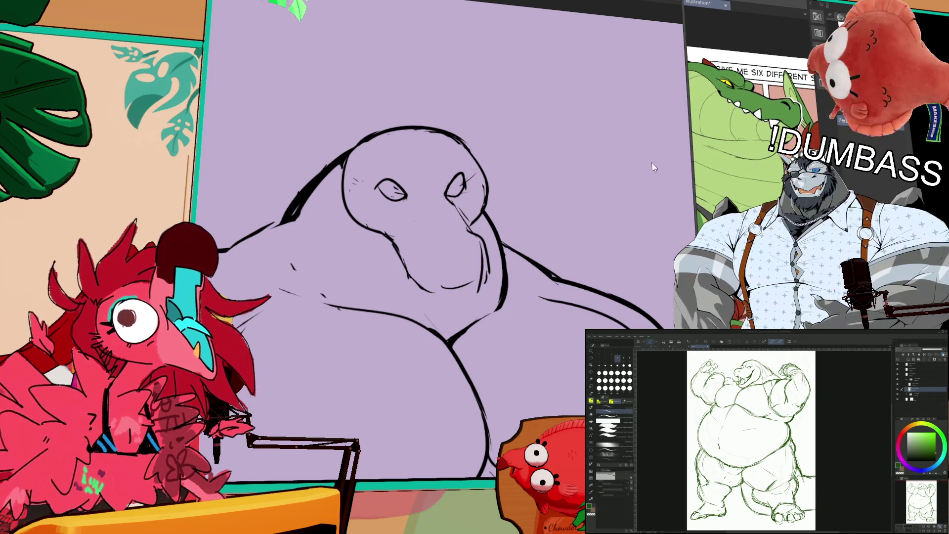
drag(518, 223, 525, 221)
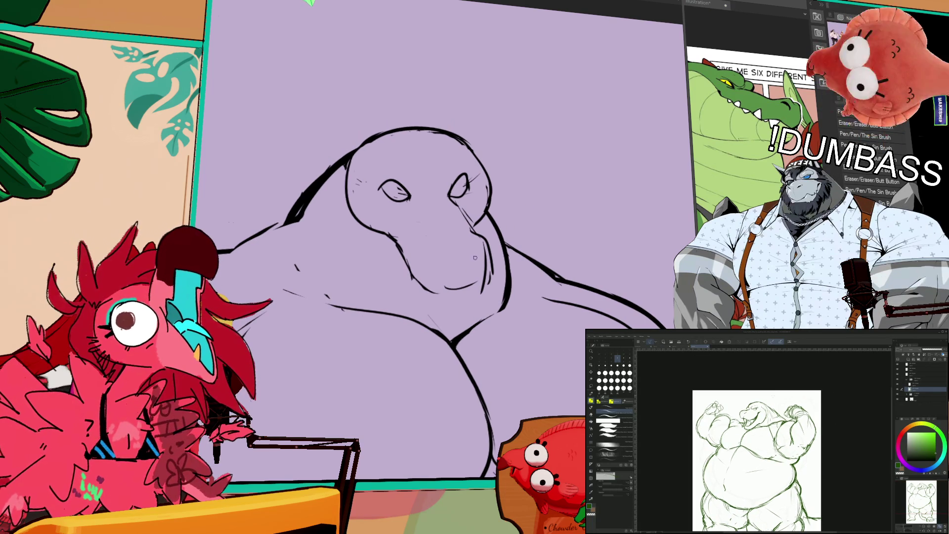
drag(428, 291, 464, 293)
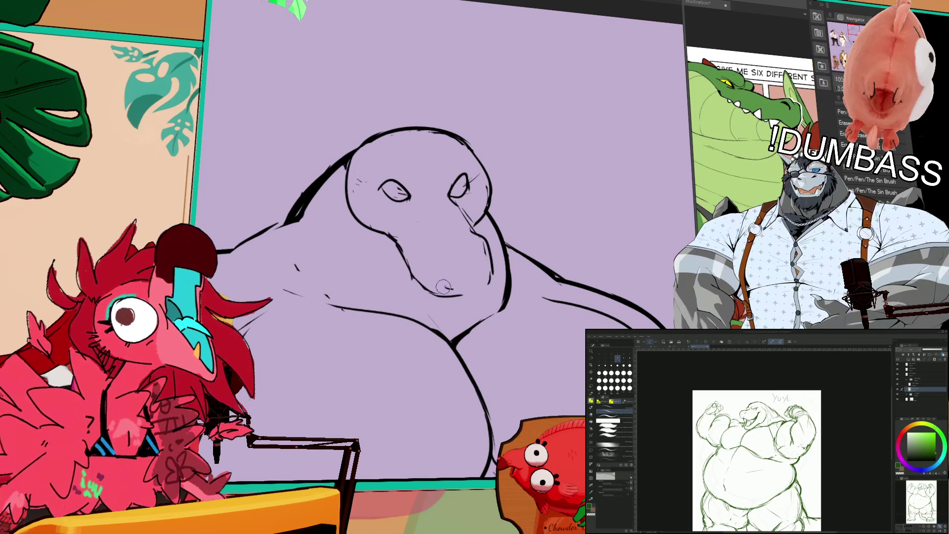
key(ctrl+z)
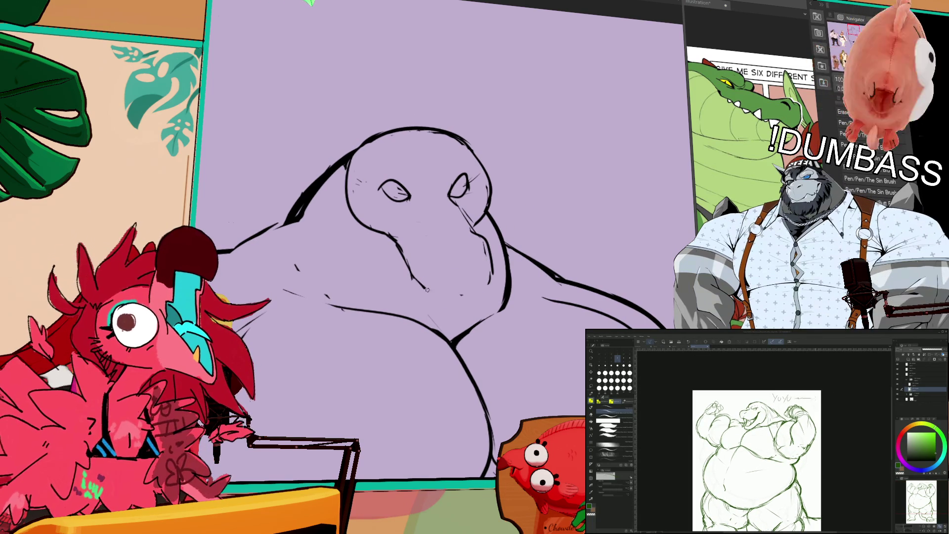